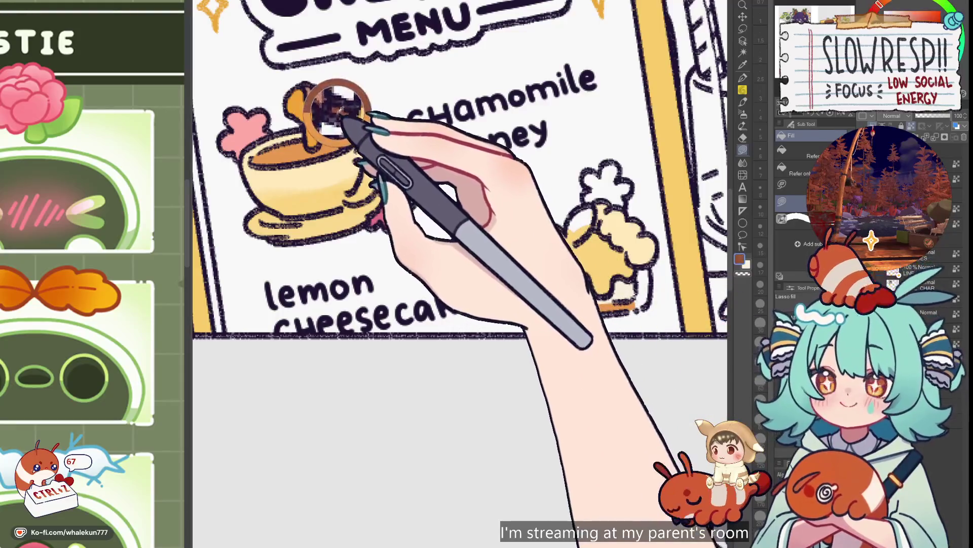
- Zoom and pan the view in on the Credits menu panel
drag(594, 296, 600, 303)
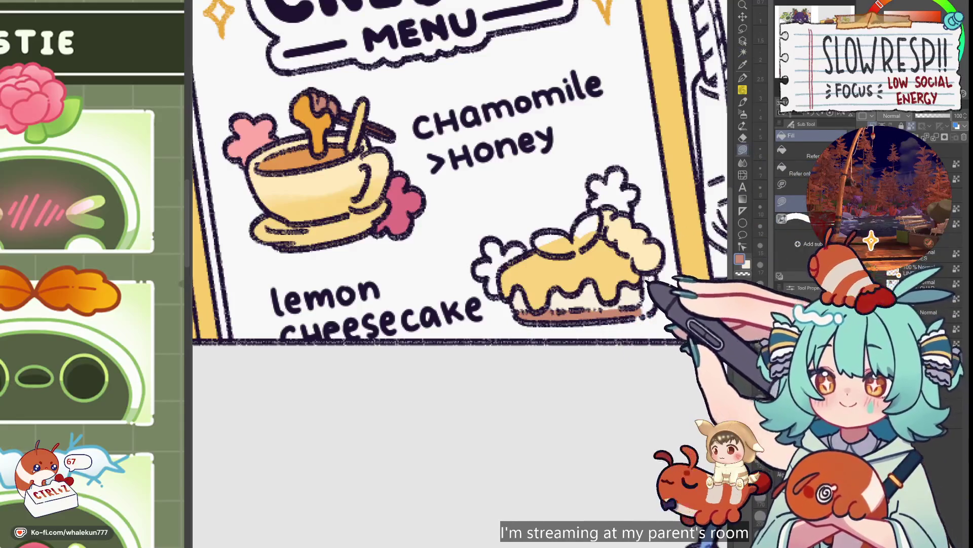
scroll(658, 273, down, 8)
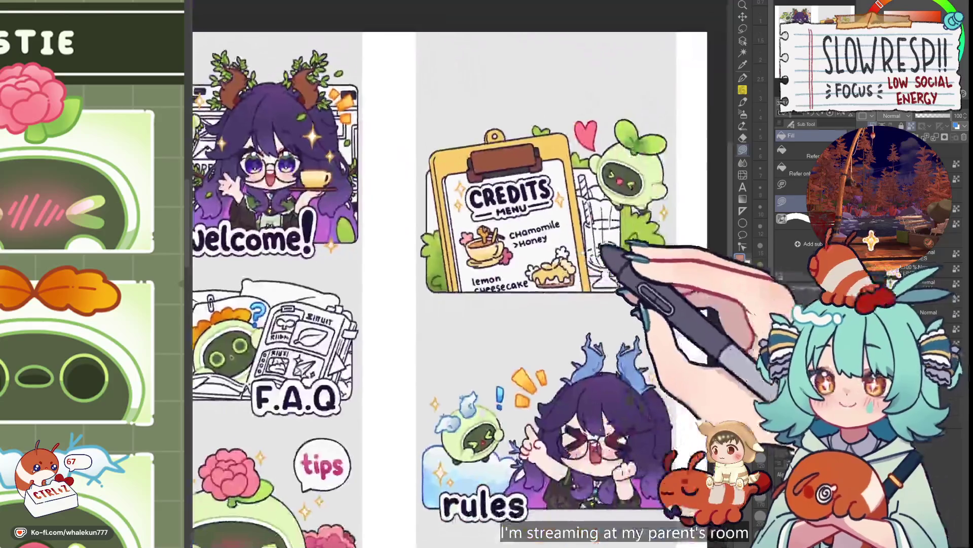
scroll(604, 287, up, 4)
scroll(604, 287, down, 4)
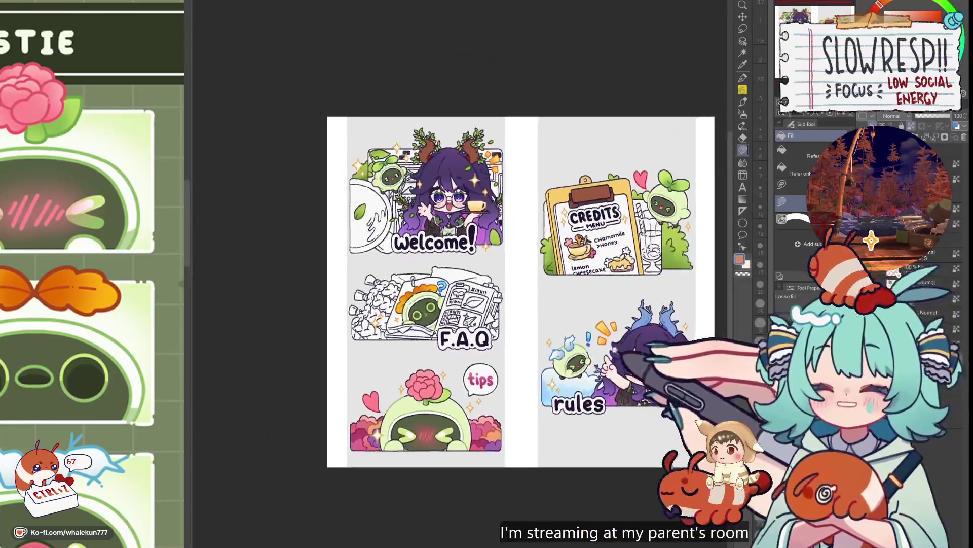
scroll(608, 355, up, 3)
drag(608, 355, 579, 369)
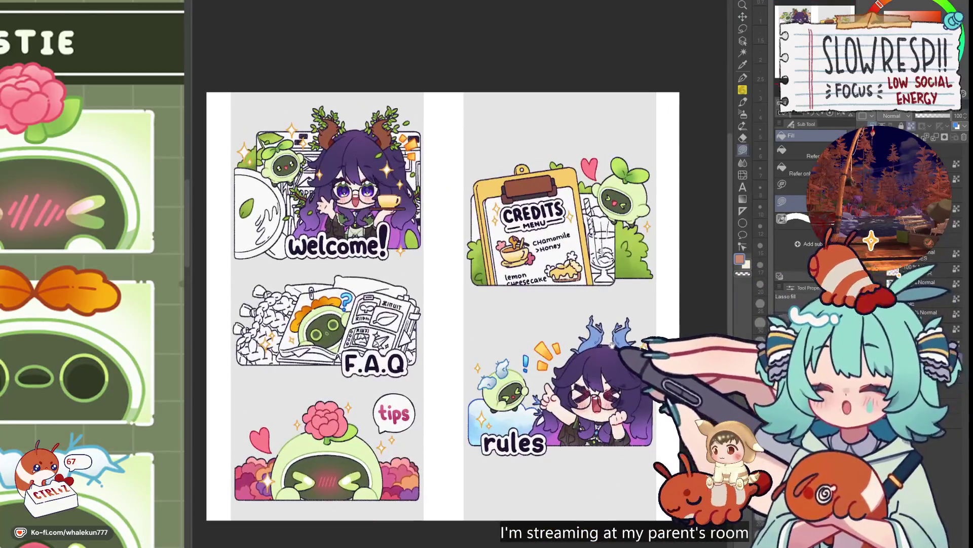
scroll(559, 254, up, 5)
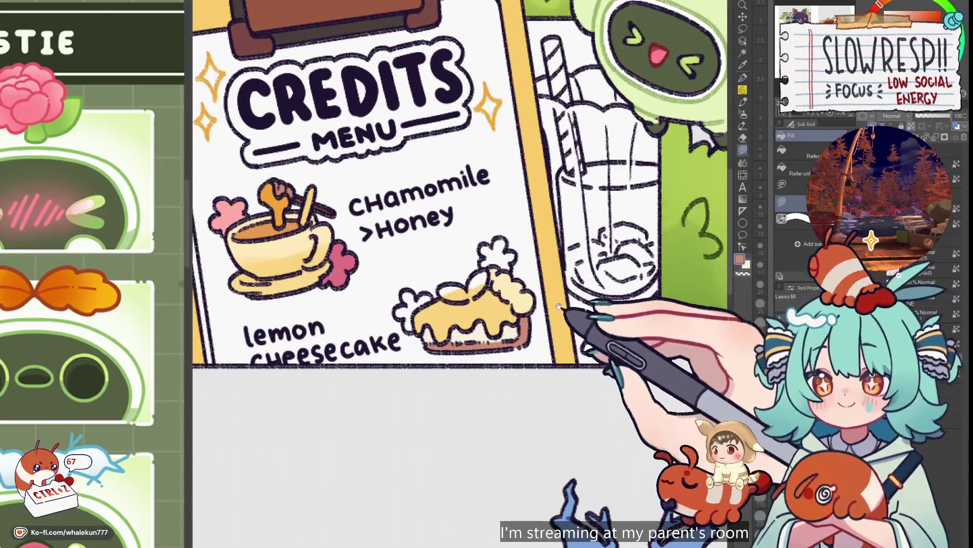
scroll(469, 222, up, 3)
scroll(355, 192, down, 2)
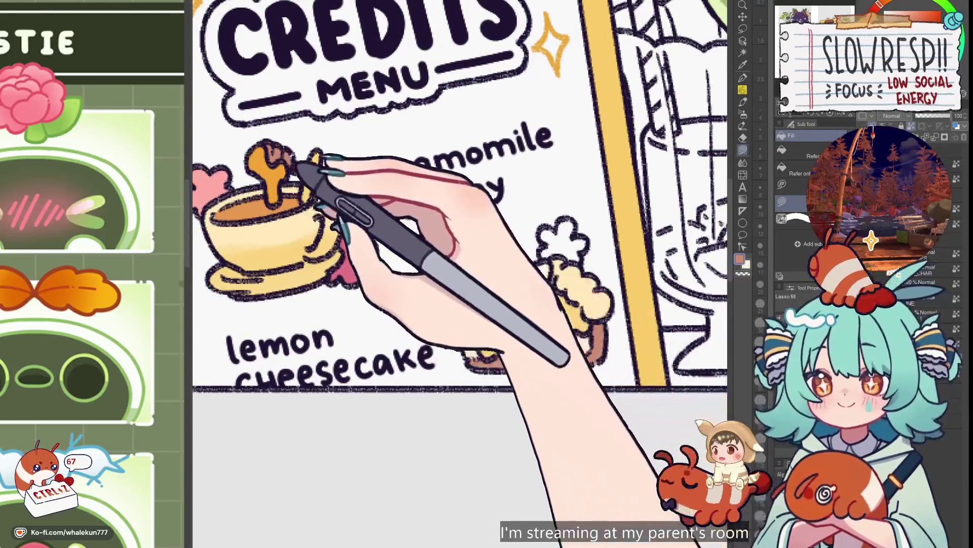
- Fill the cheesecake slice yellow-orange with the Lasso fill tool
key(w)
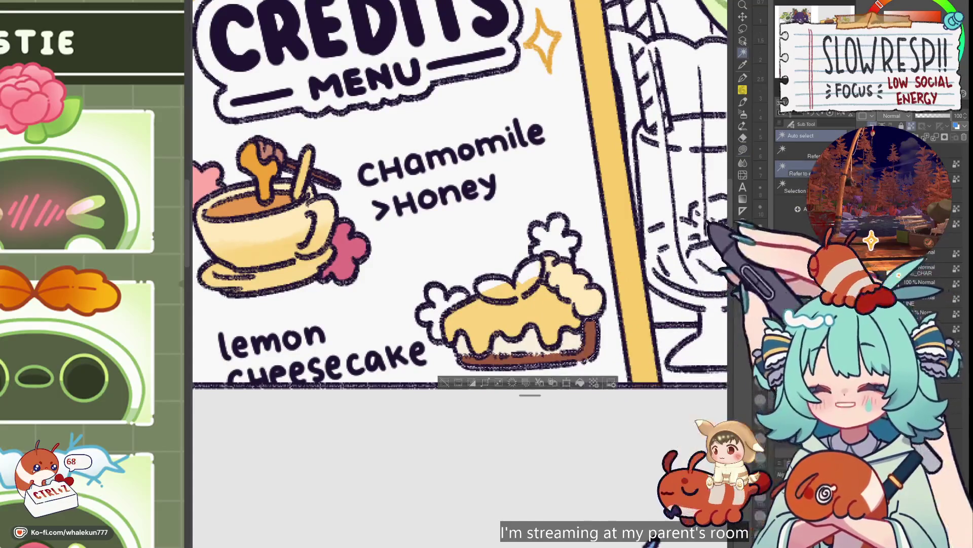
click(742, 150)
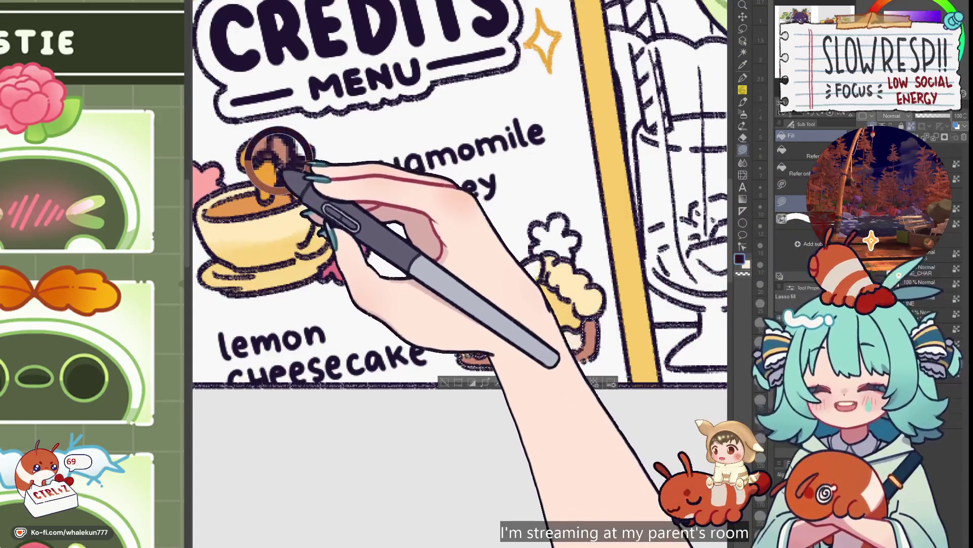
drag(441, 329, 588, 325)
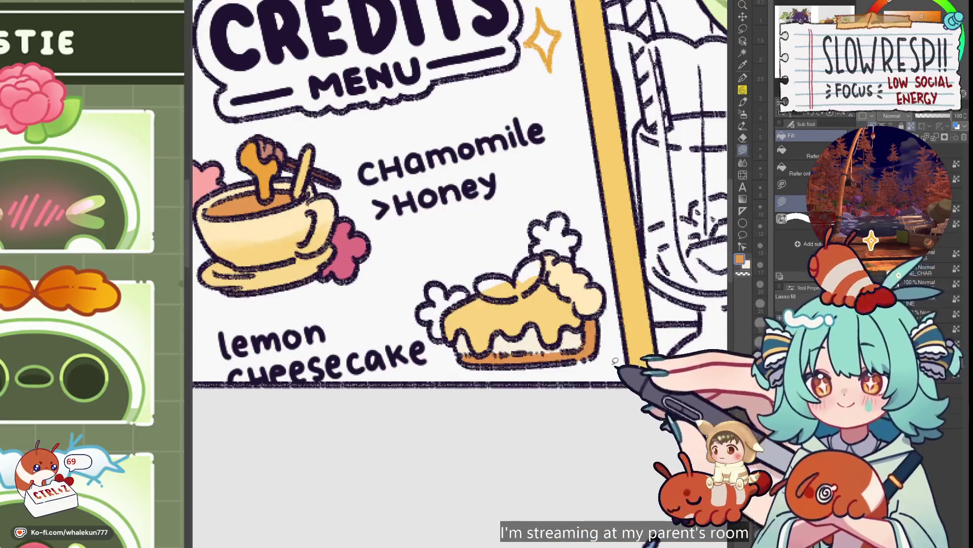
scroll(615, 361, down, 3)
scroll(630, 326, up, 3)
- Return to Lasso fill and pick green for the leaf garnish
key(p)
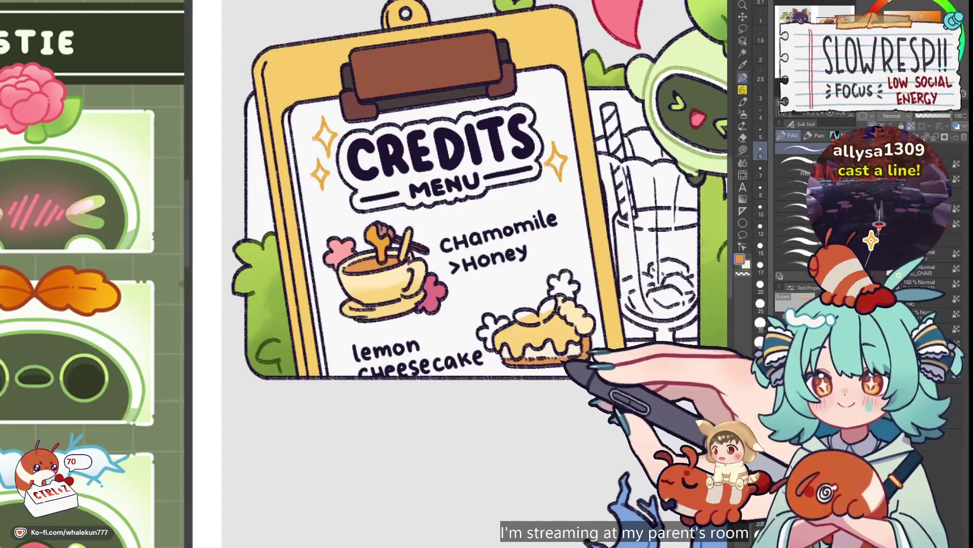
click(743, 150)
alt+click(604, 76)
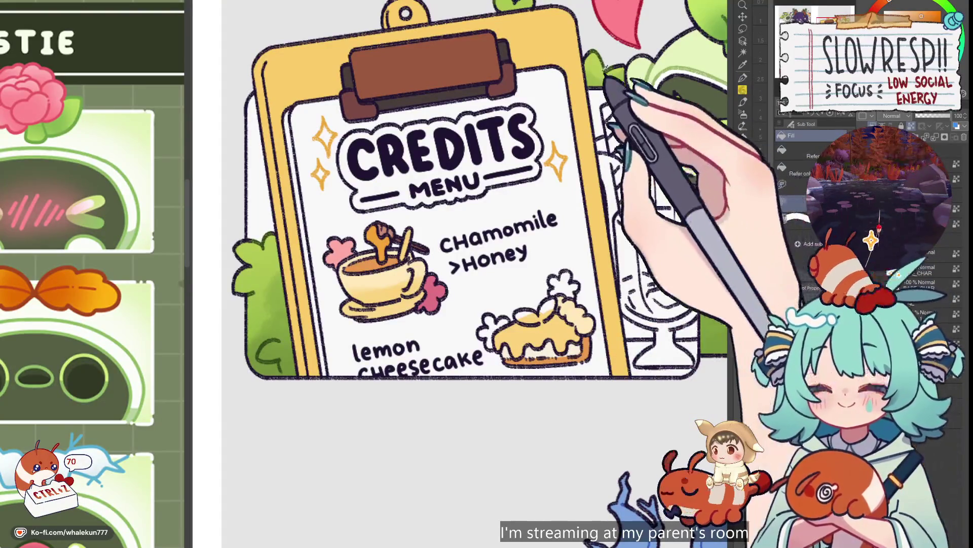
scroll(547, 330, up, 2)
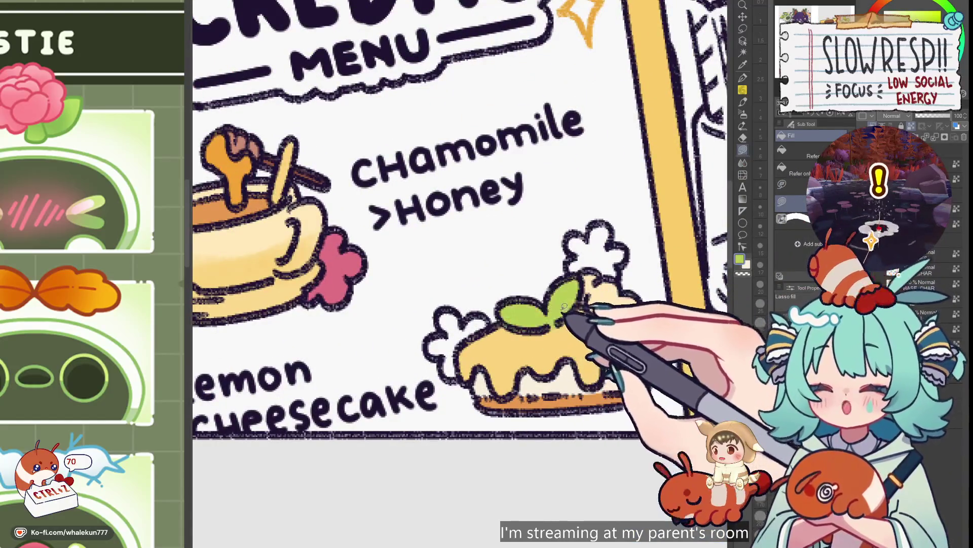
scroll(581, 313, down, 5)
scroll(463, 364, down, 3)
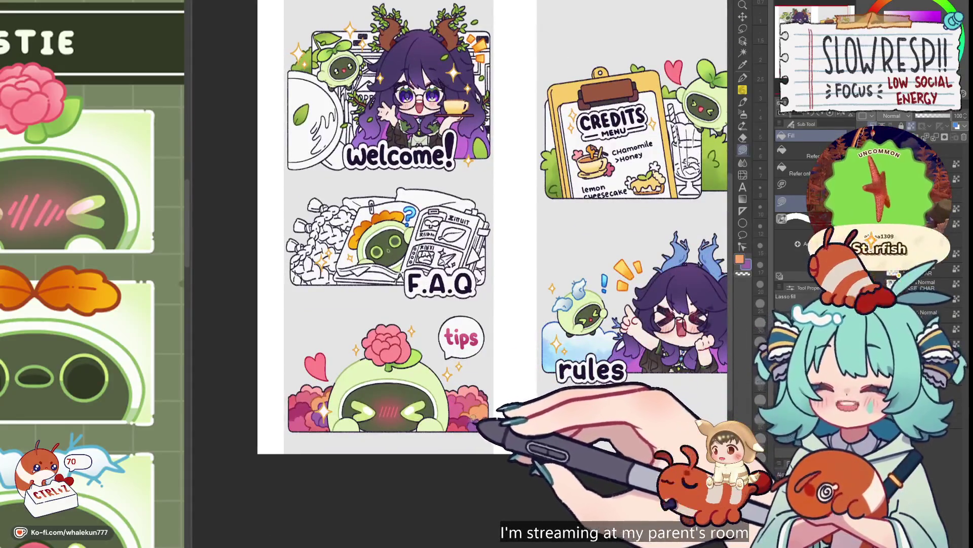
- Fill the cheesecake leaves green and the flowers magenta, cream-yellow and purple
scroll(532, 335, up, 5)
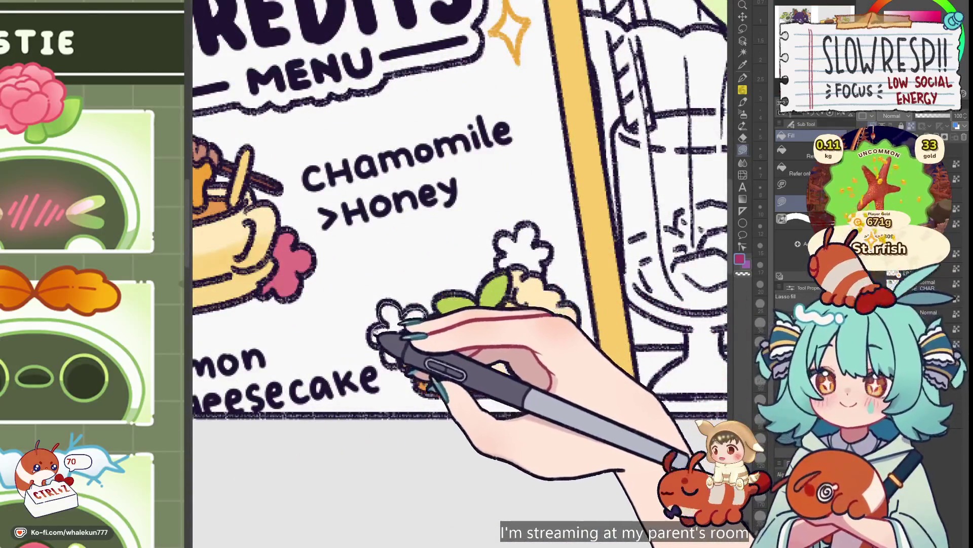
drag(441, 309, 505, 281)
drag(406, 327, 398, 334)
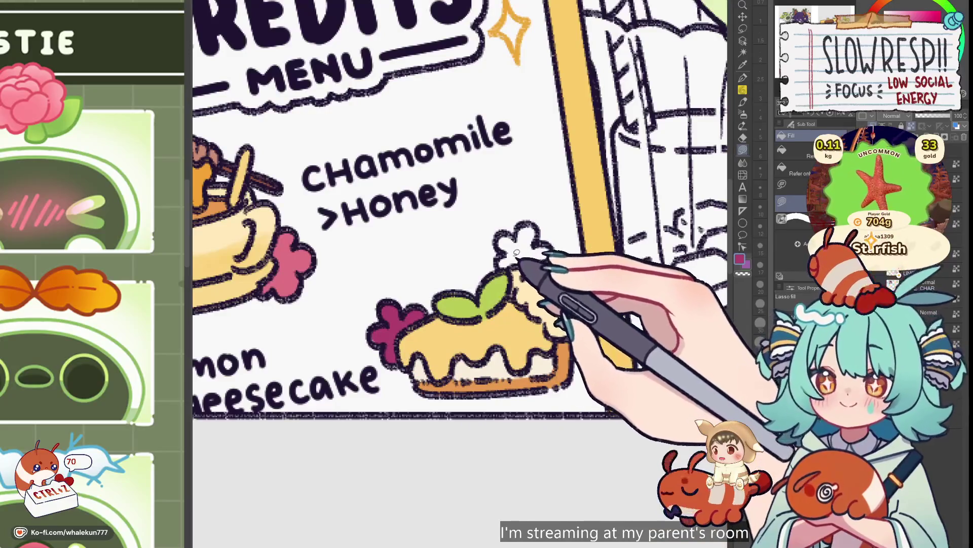
mouse_move(504, 256)
mouse_down()
mouse_move(553, 305)
mouse_move(540, 243)
mouse_up()
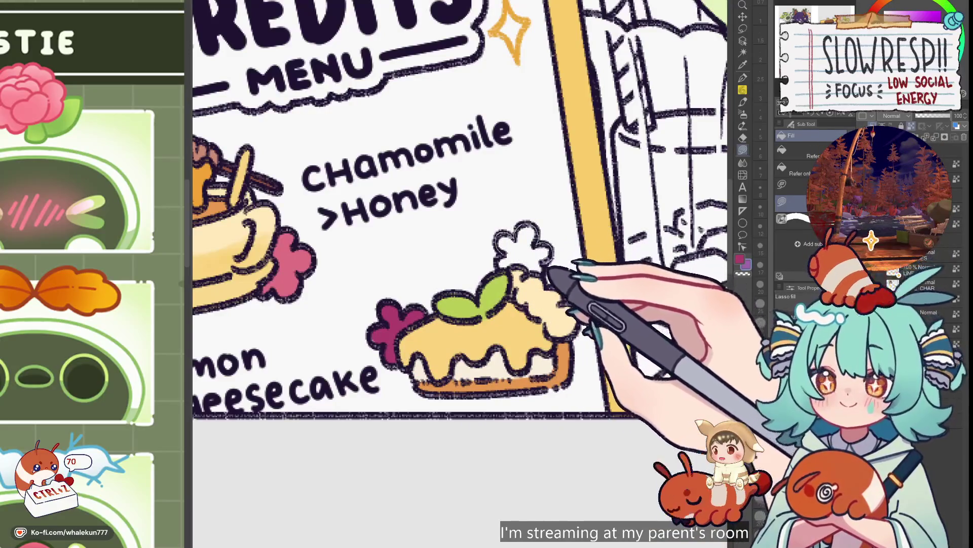
drag(543, 278, 554, 257)
- View the whole sheet, auto-select an area of the Credits sticker, then deselect
key(ctrl+0)
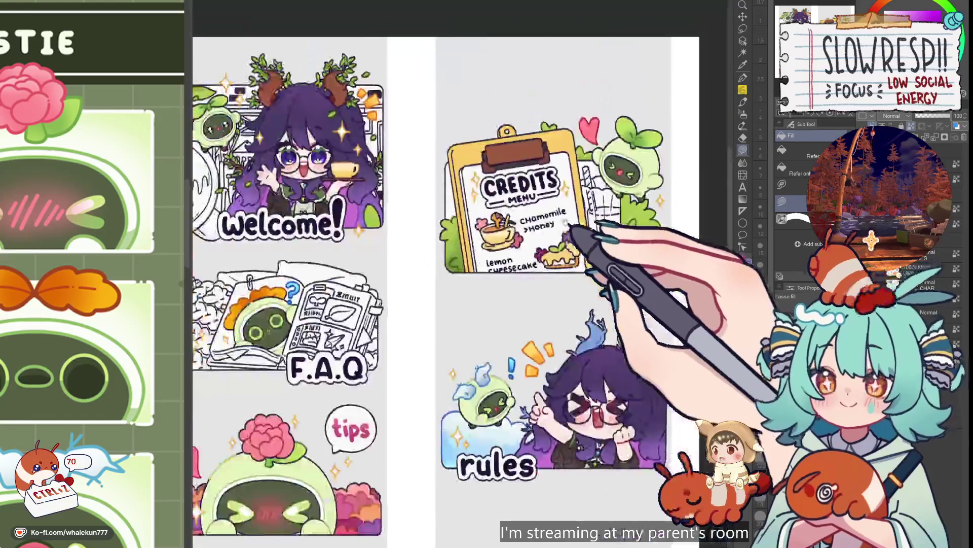
scroll(578, 277, up, 1)
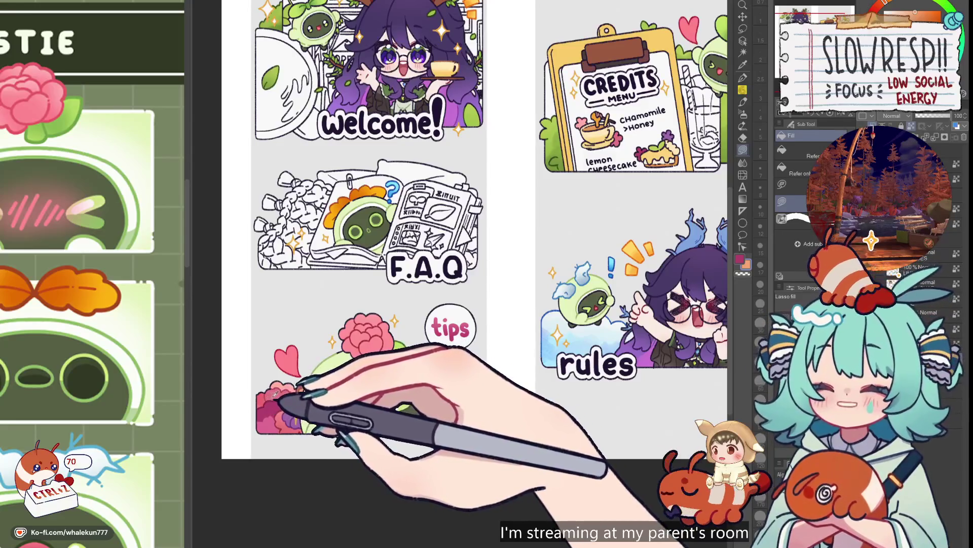
key(w)
click(627, 215)
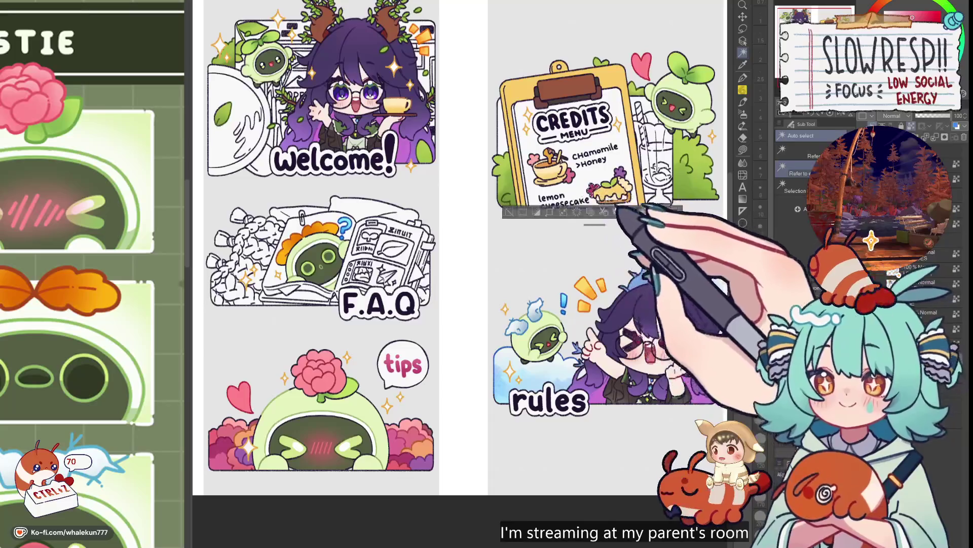
key(ctrl+d)
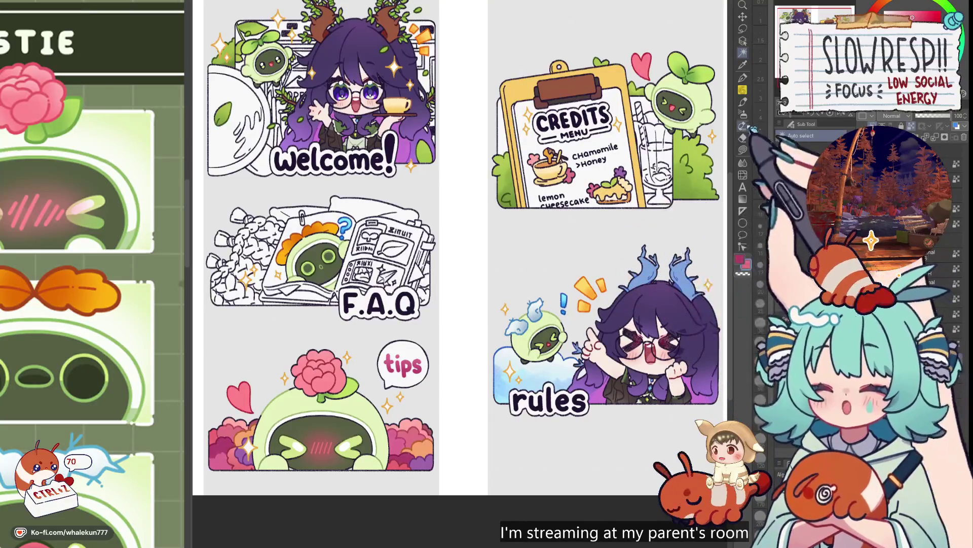
- Switch from the pen back to the Lasso fill tool
click(743, 78)
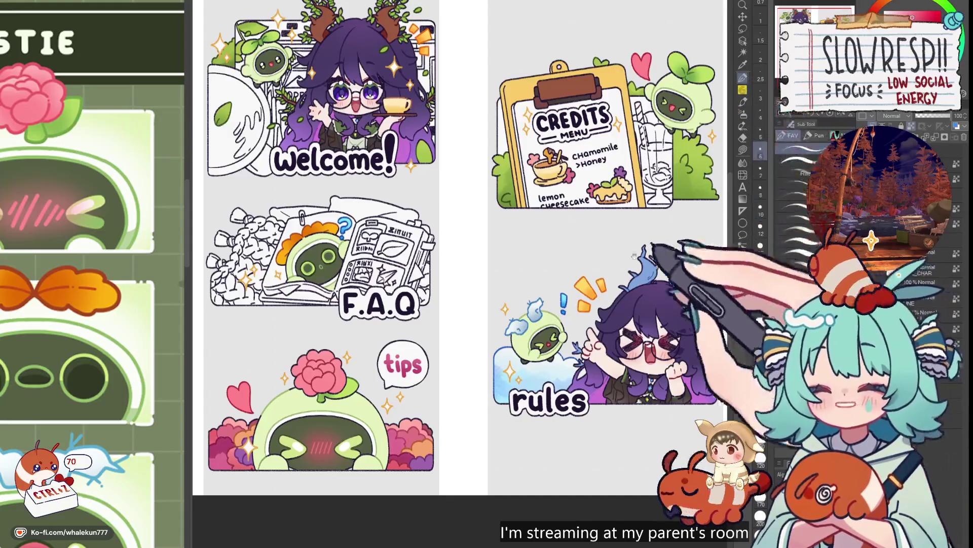
scroll(574, 297, down, 1)
scroll(573, 296, up, 2)
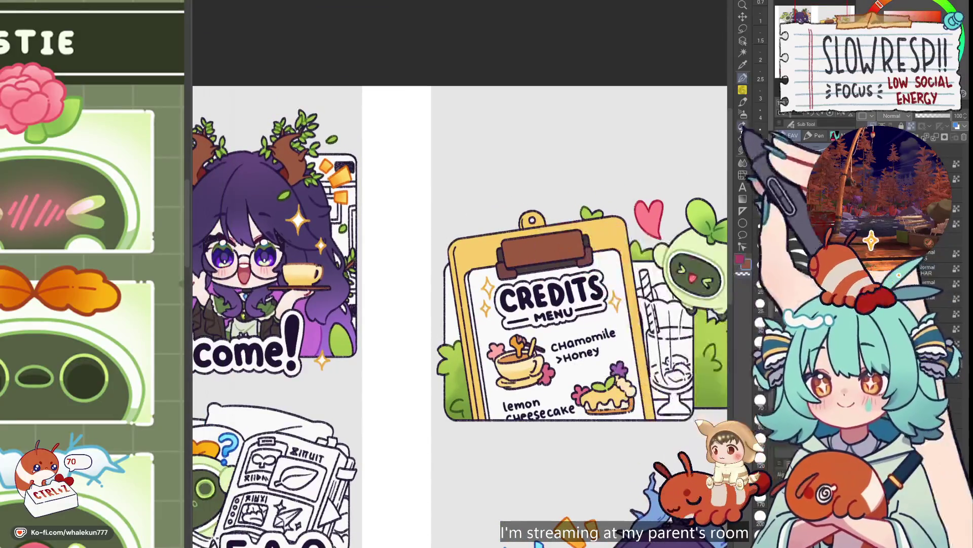
click(743, 150)
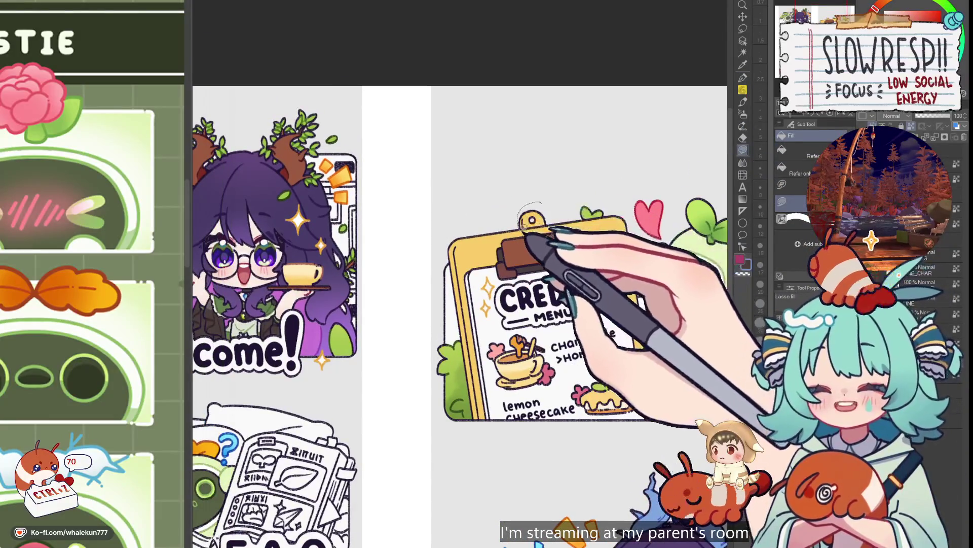
scroll(558, 223, down, 5)
scroll(555, 224, right, 3)
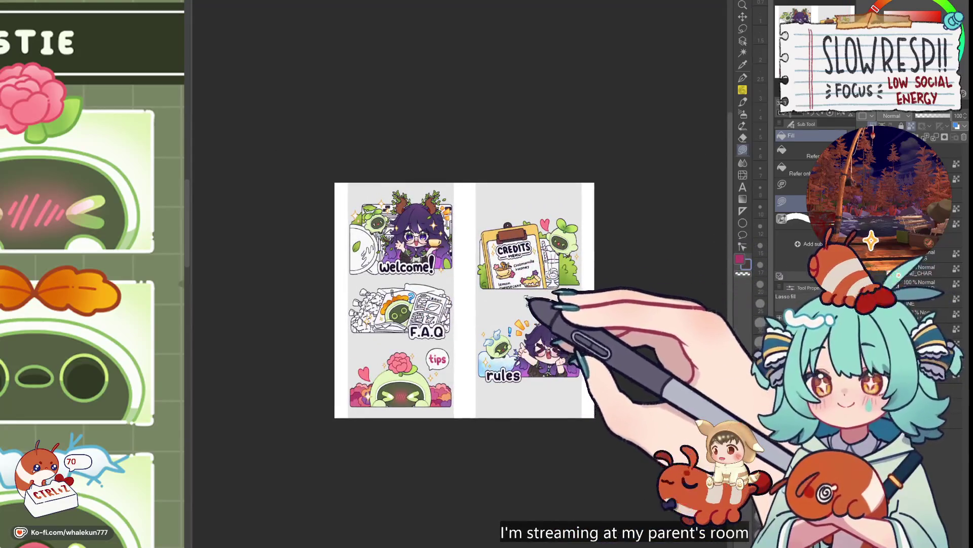
- Hide the grey panel background layer and set the paper colour to near-black
key(h)
key(h)
scroll(530, 299, up, 3)
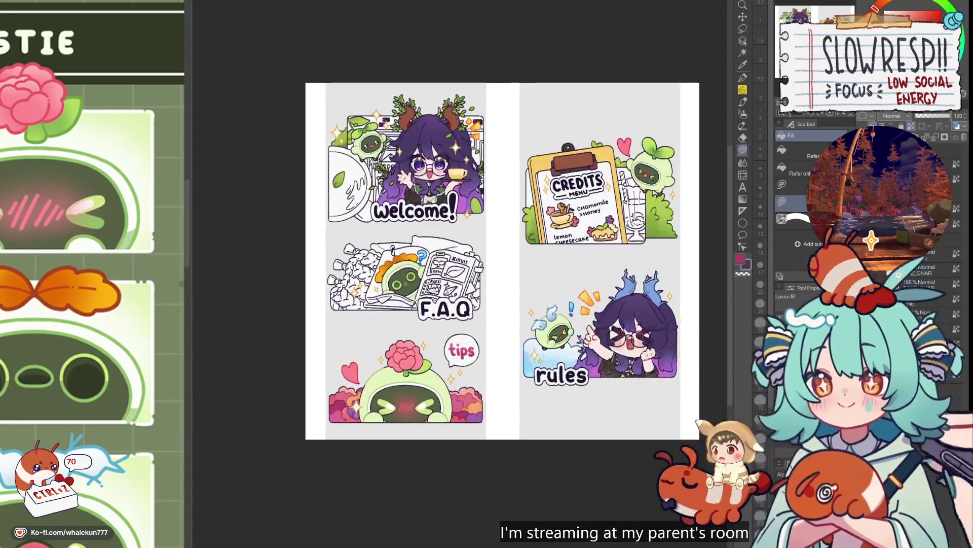
click(898, 274)
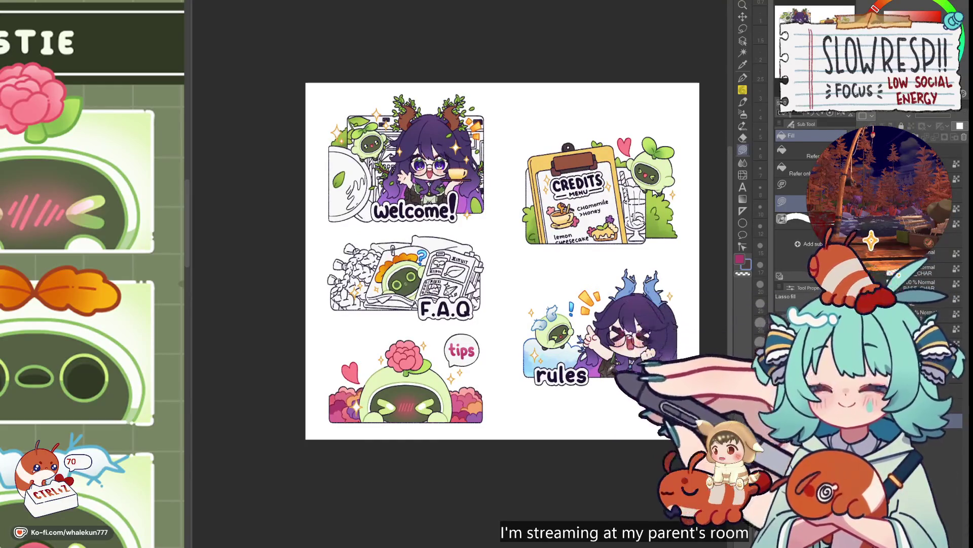
click(871, 240)
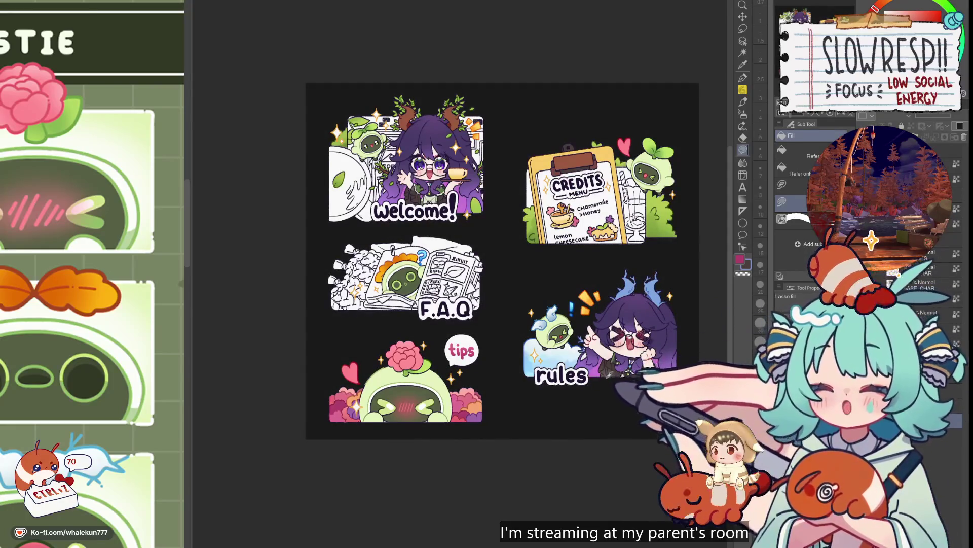
click(871, 240)
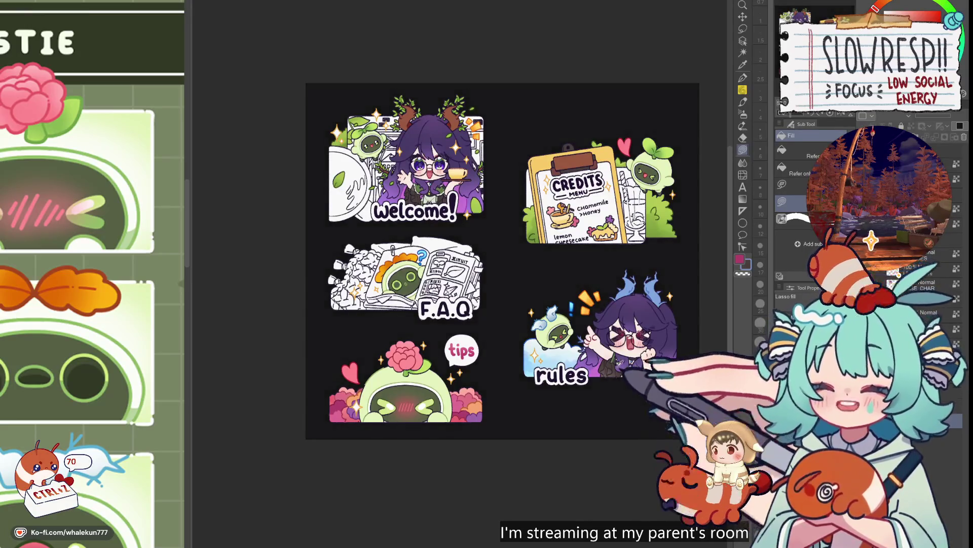
- Move the CHAR layer above the LINE layer
key(ctrl+plus)
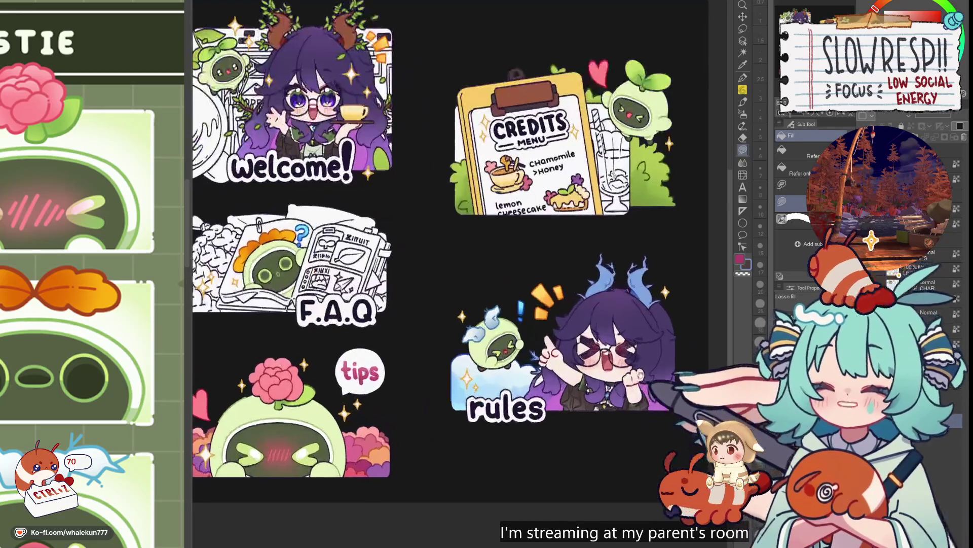
drag(604, 425, 660, 467)
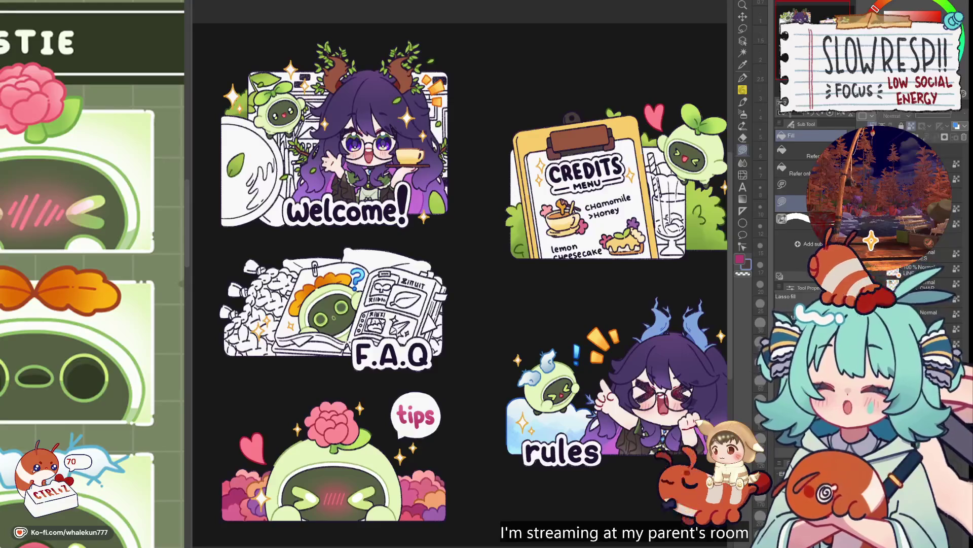
drag(871, 240, 898, 274)
drag(618, 210, 619, 261)
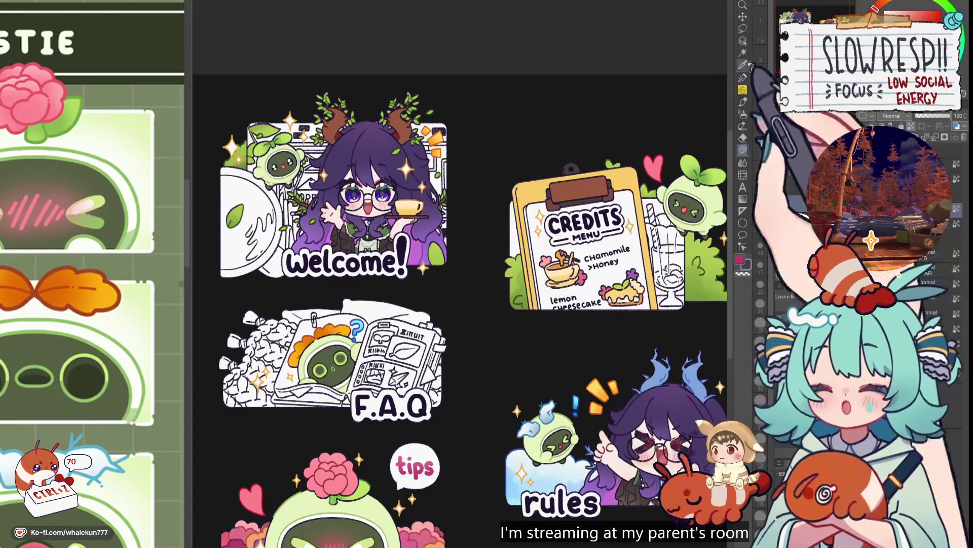
- Shade the Credits menu teacup with the pen, resizing the brush and undoing mistakes
click(743, 77)
scroll(548, 226, up, 3)
drag(558, 253, 527, 238)
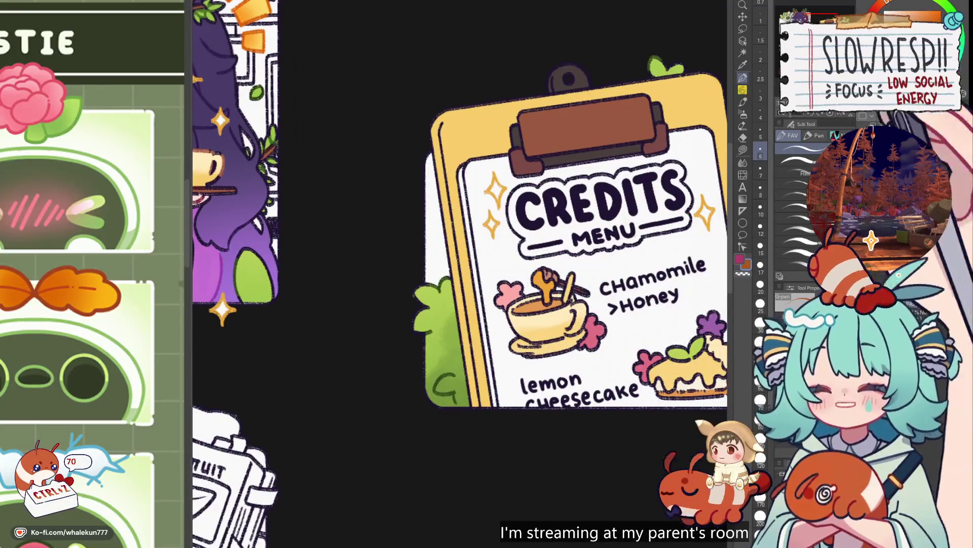
key(bracketright)
key(bracketright)
key(bracketright)
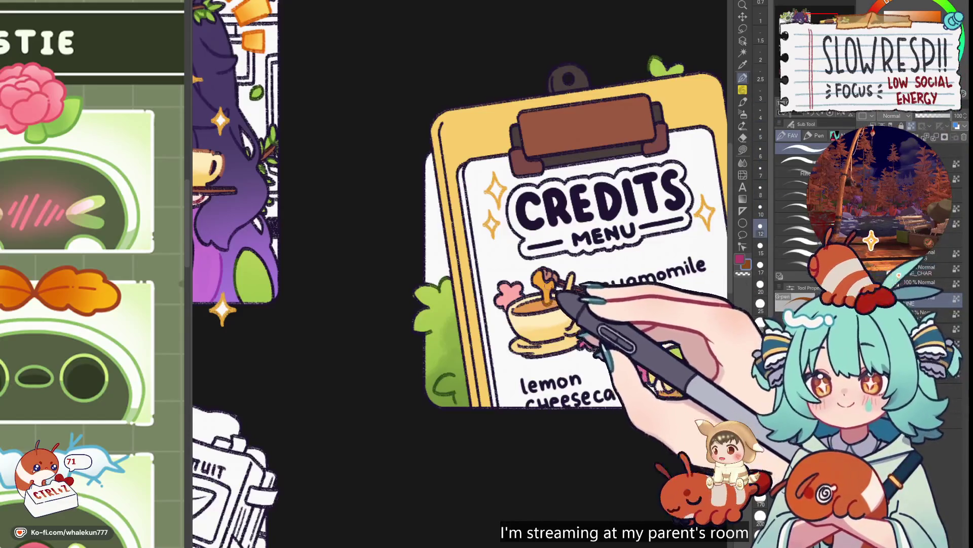
key(bracketleft)
key(bracketleft)
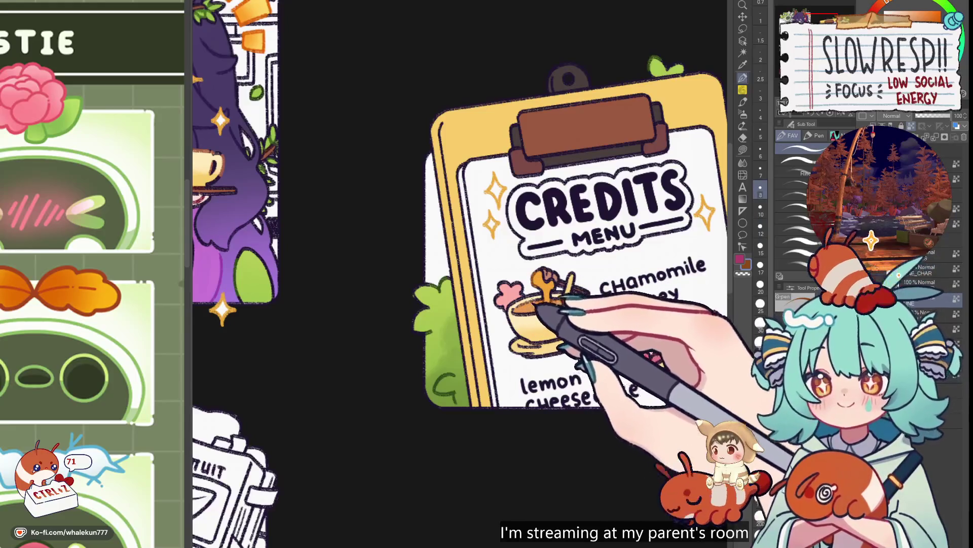
drag(597, 318, 601, 299)
key(bracketright)
key(bracketright)
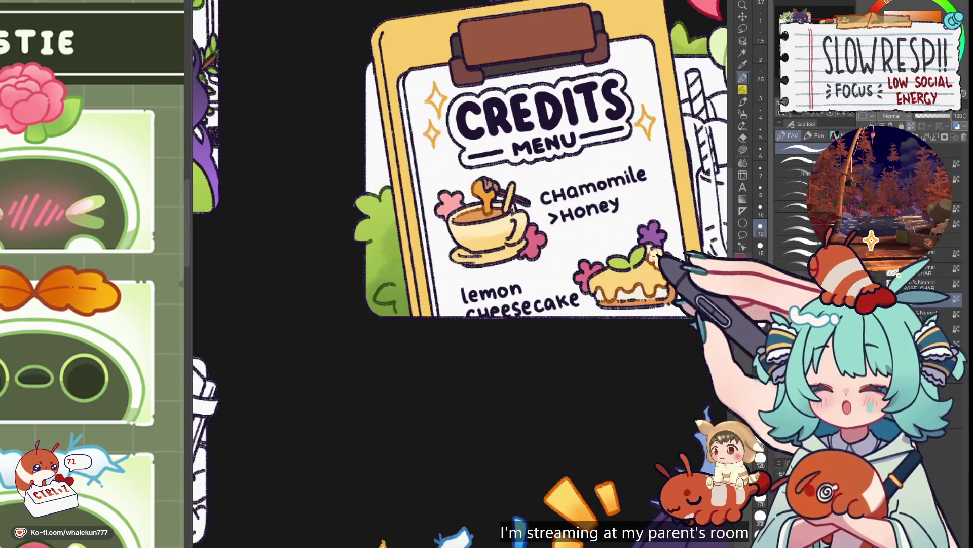
drag(667, 232, 632, 277)
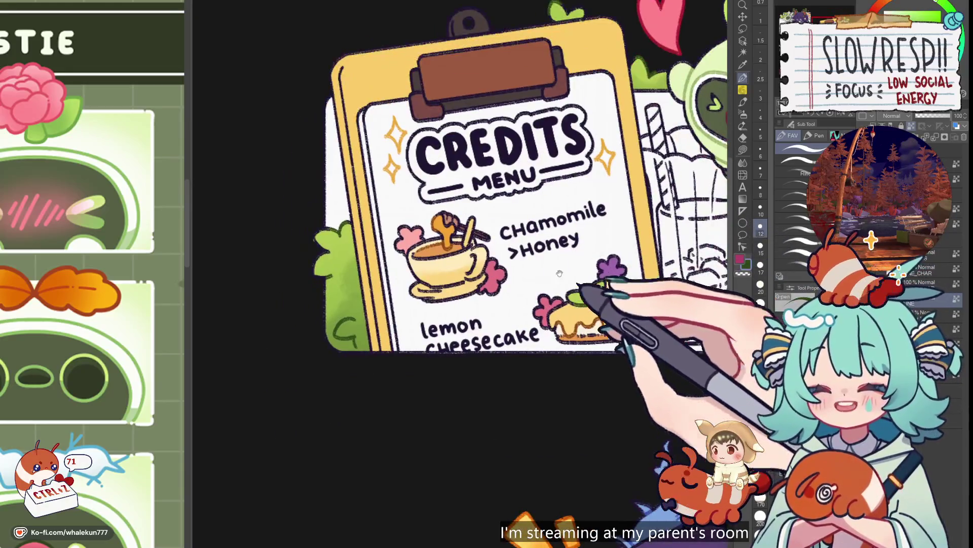
drag(560, 274, 646, 298)
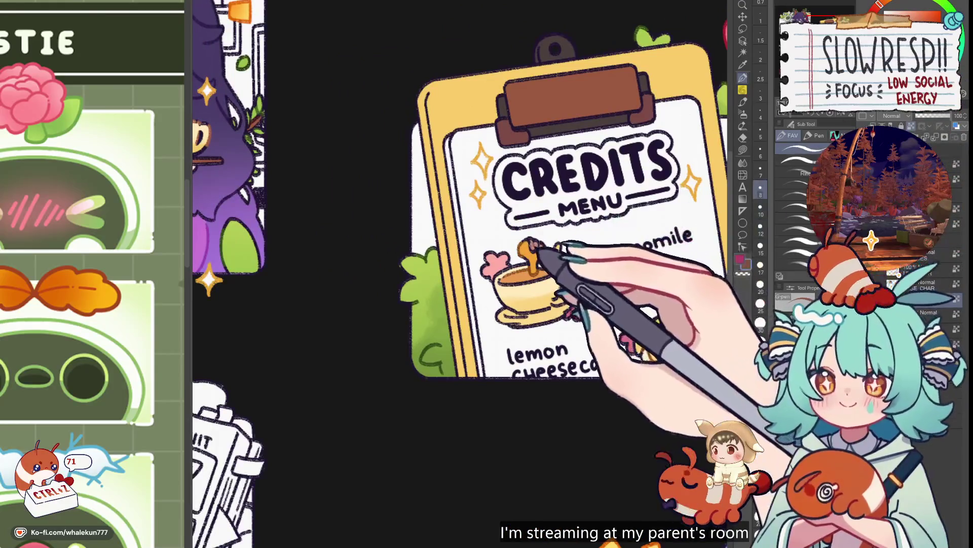
key(ctrl+z)
key(ctrl+z)
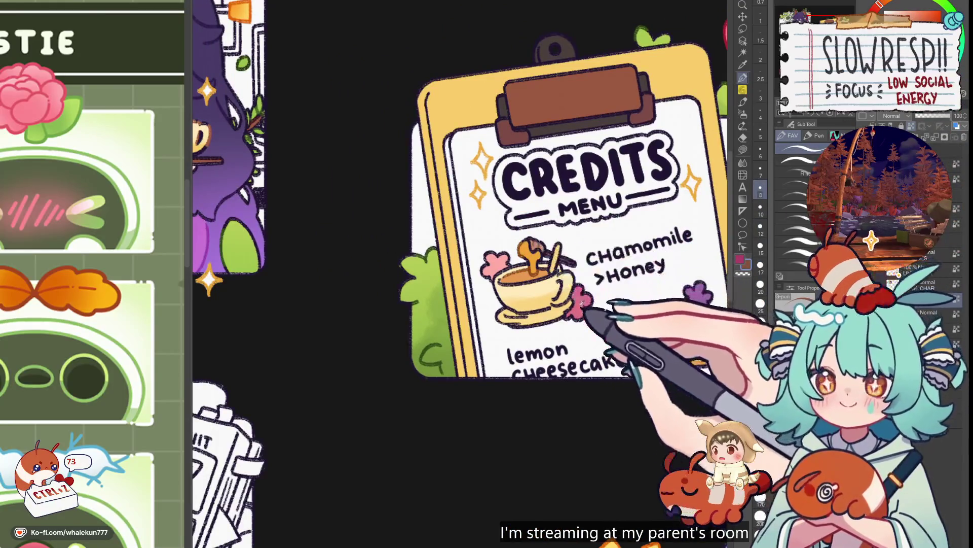
- Check the whole sheet and the Welcome canvas for reference, then undo a stroke
key(ctrl+0)
scroll(606, 301, up, 5)
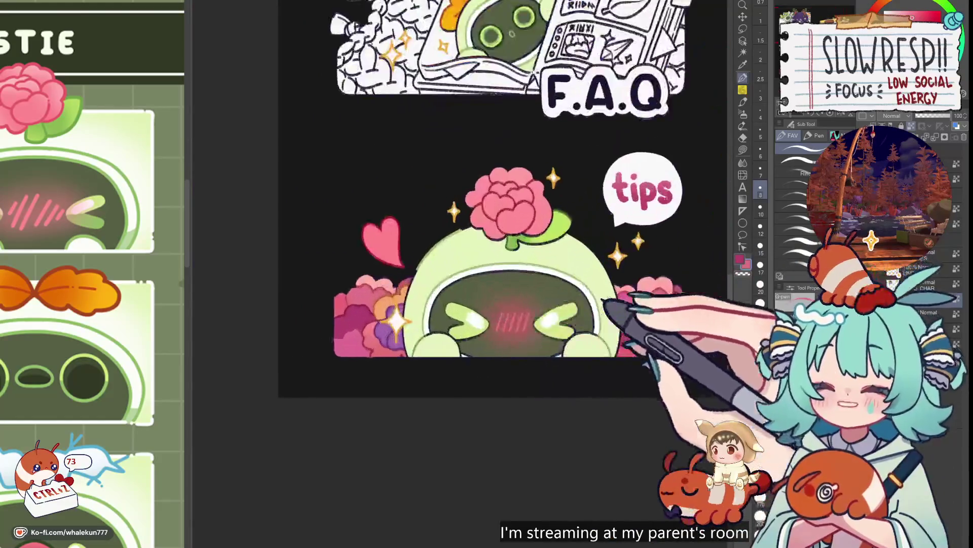
scroll(487, 229, down, 4)
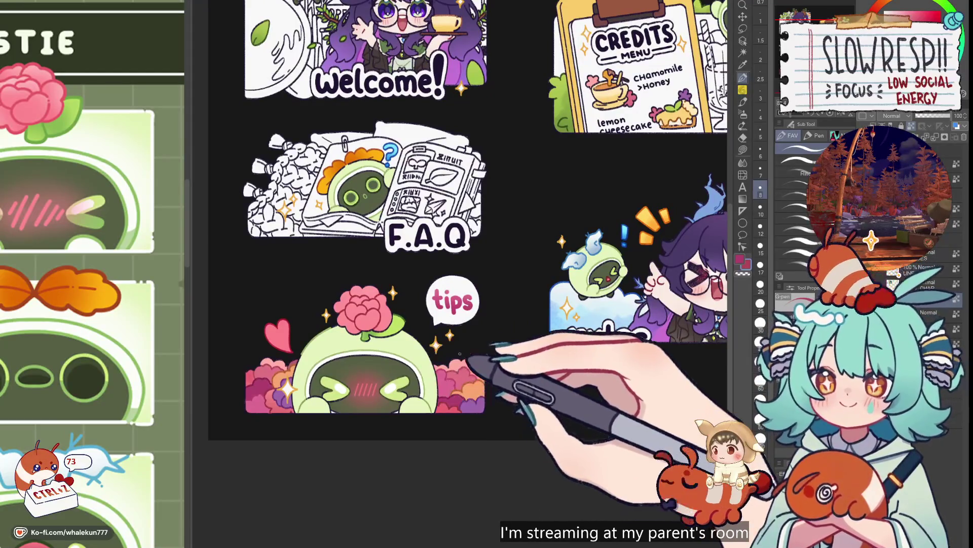
scroll(678, 41, up, 5)
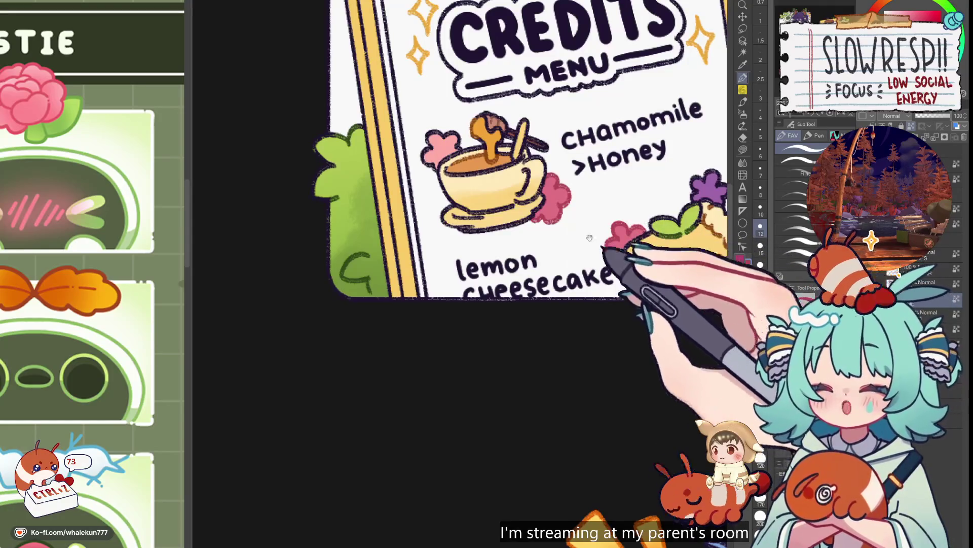
drag(590, 238, 653, 329)
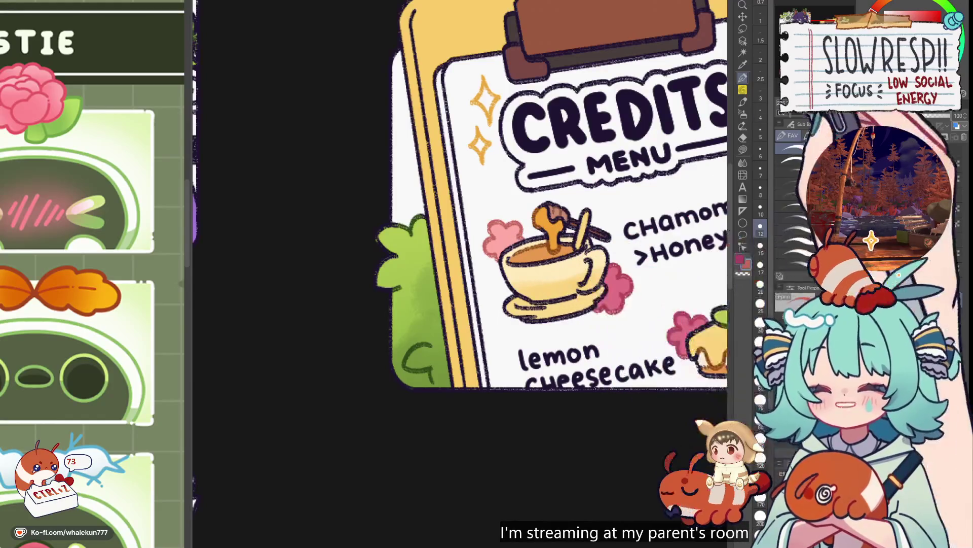
key(ctrl+Tab)
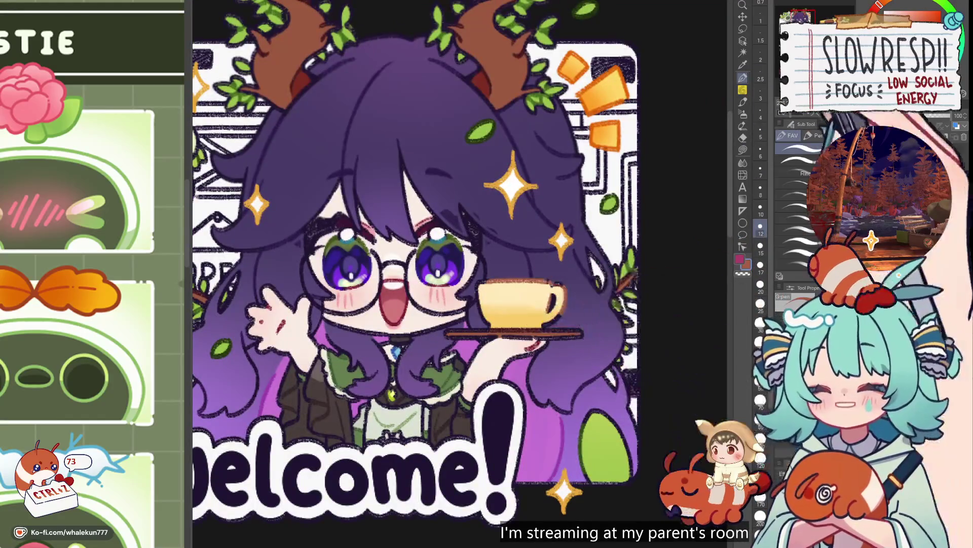
key(ctrl+Tab)
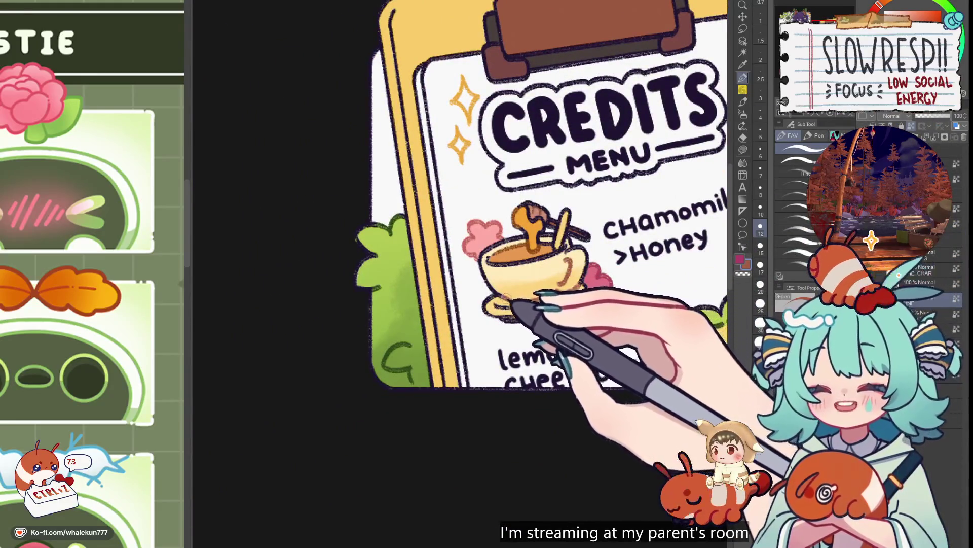
drag(507, 203, 520, 219)
key(ctrl+z)
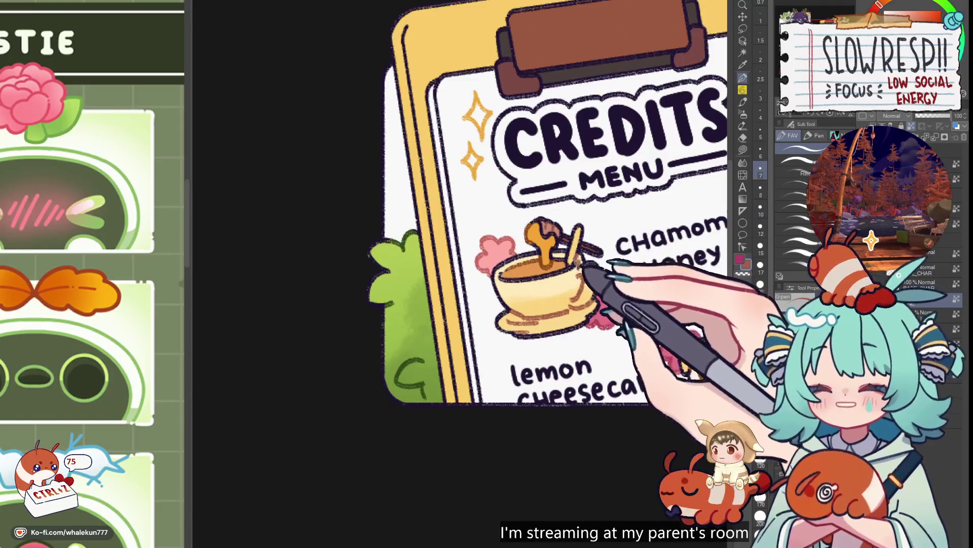
- Paint brown crust and drizzle detailing on the cheesecake with a larger brush
mouse_move(588, 268)
mouse_down()
mouse_move(518, 218)
mouse_move(449, 201)
mouse_up()
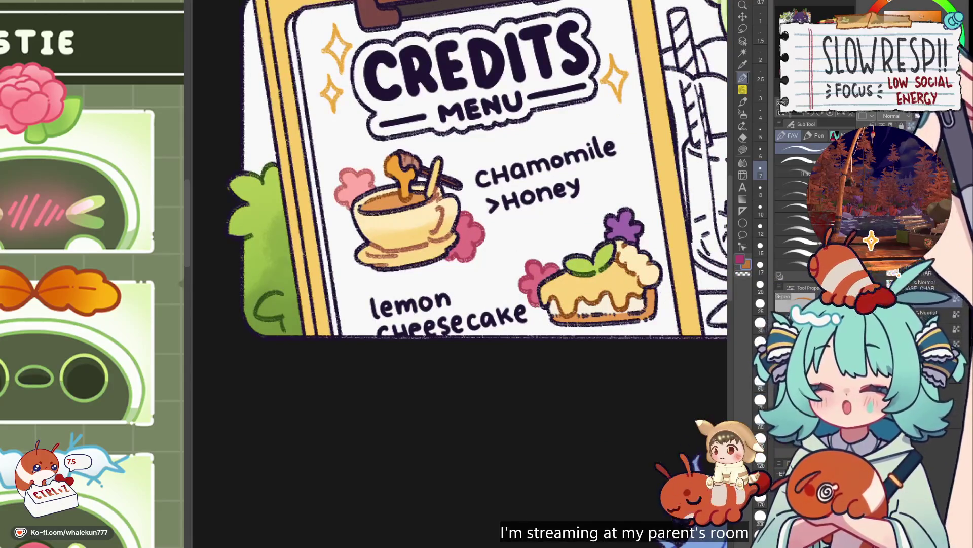
key(bracketright)
key(bracketright)
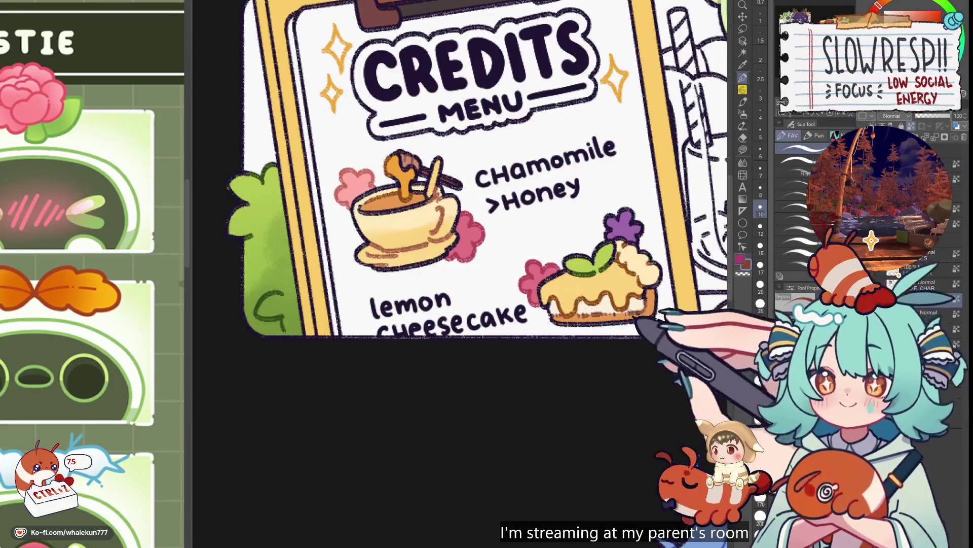
scroll(664, 247, down, 1)
scroll(665, 247, up, 3)
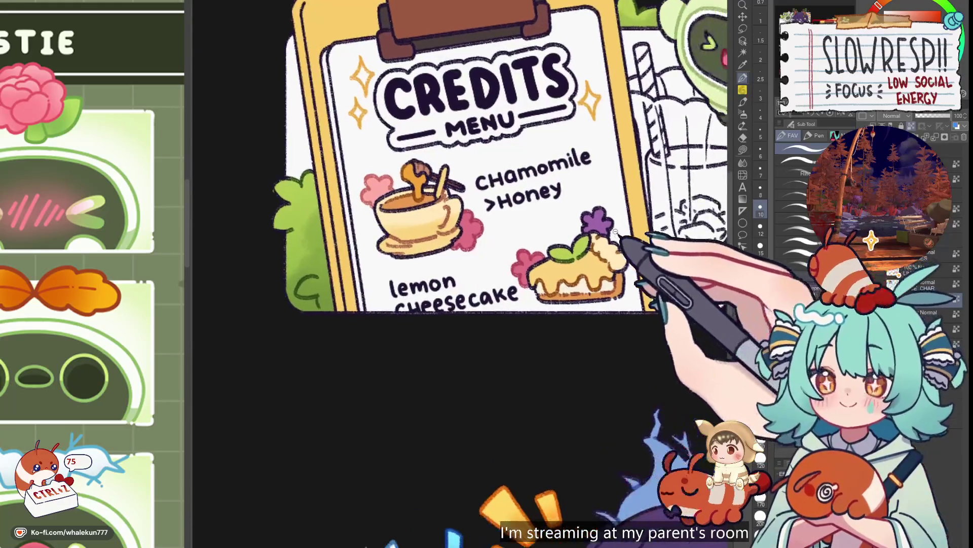
scroll(622, 248, down, 2)
scroll(619, 239, up, 2)
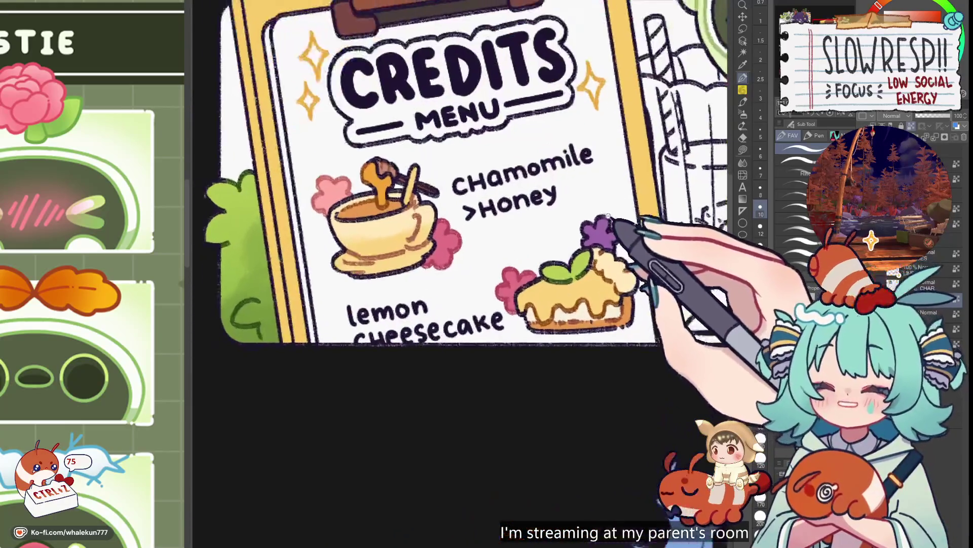
scroll(619, 229, down, 3)
scroll(582, 297, up, 3)
scroll(582, 298, up, 2)
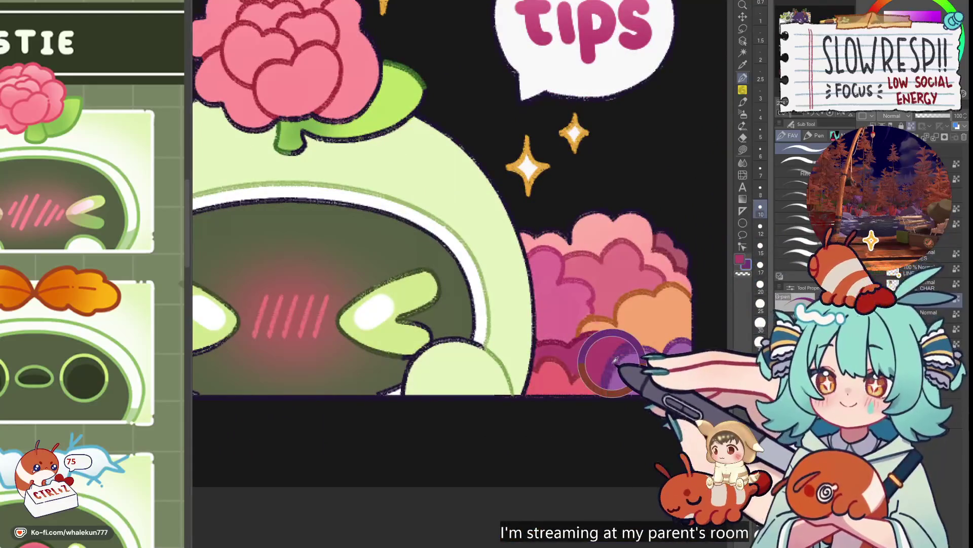
scroll(582, 298, down, 2)
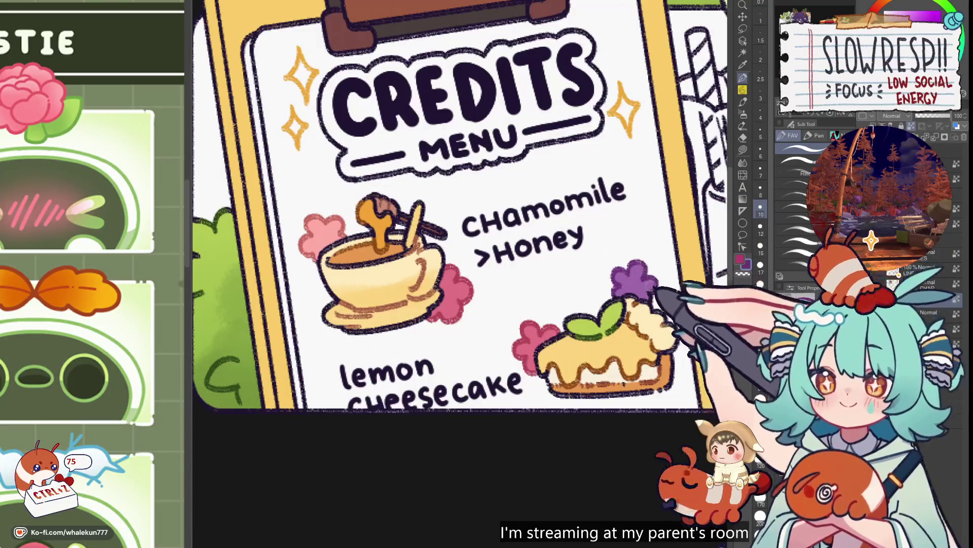
scroll(584, 232, down, 4)
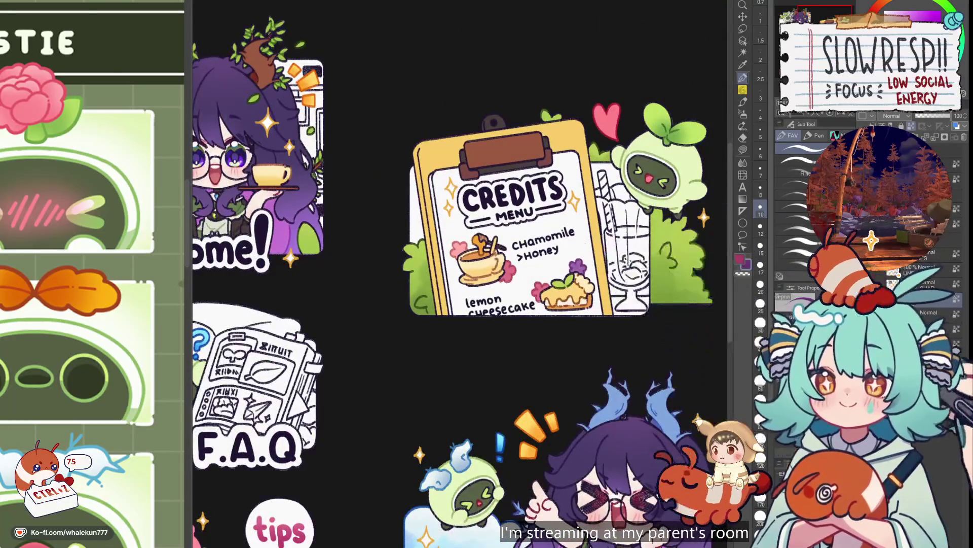
- Auto-select the Credits clipboard artwork and switch to the watercolour brush
click(582, 216)
click(743, 101)
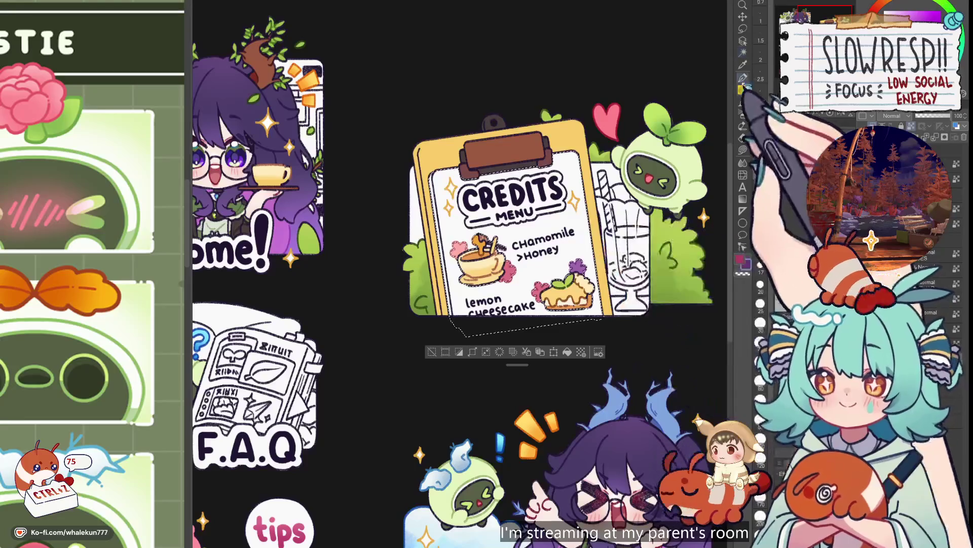
drag(539, 264, 601, 240)
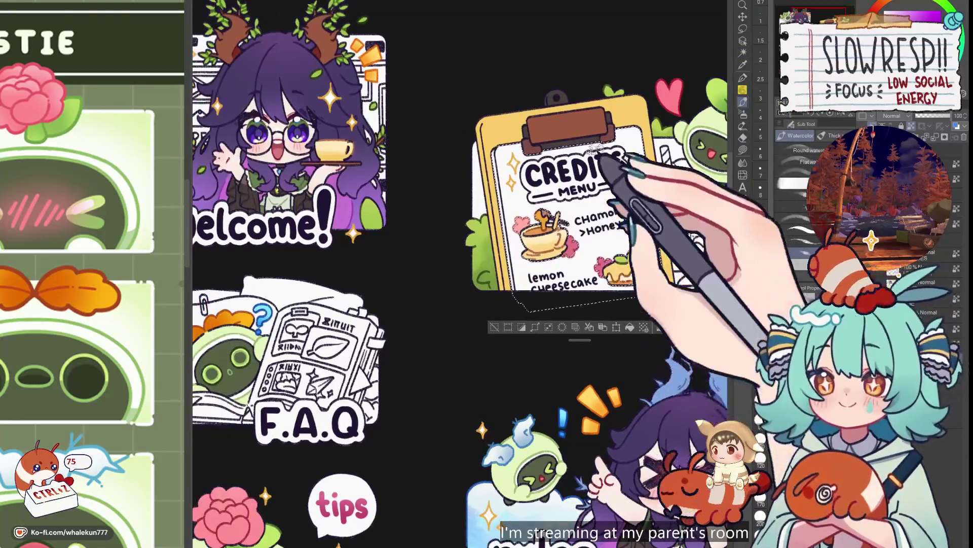
drag(609, 199, 587, 221)
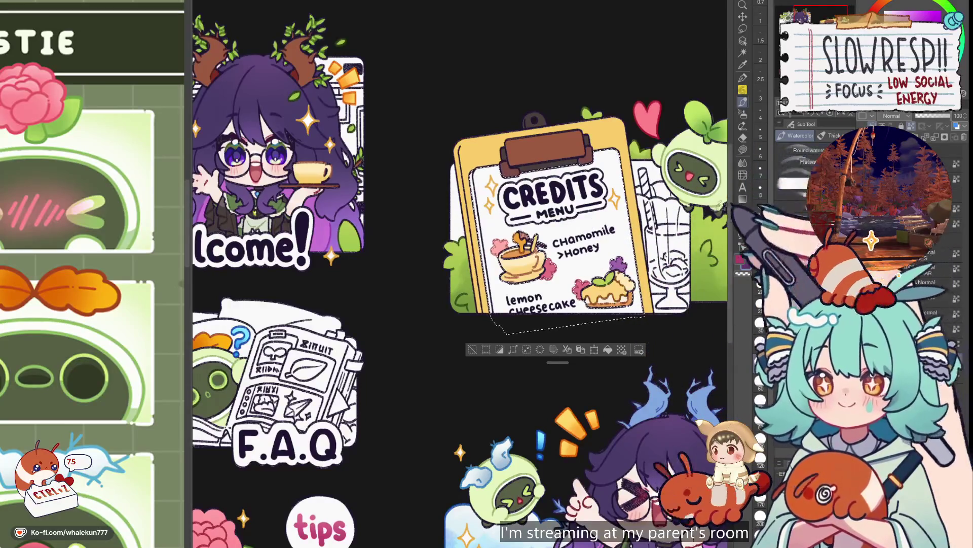
drag(623, 214, 636, 223)
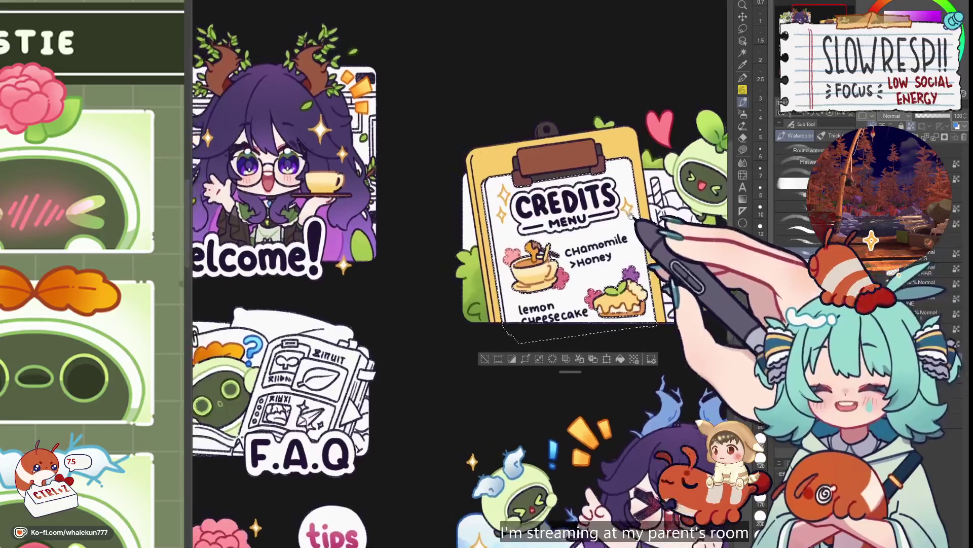
scroll(612, 250, down, 3)
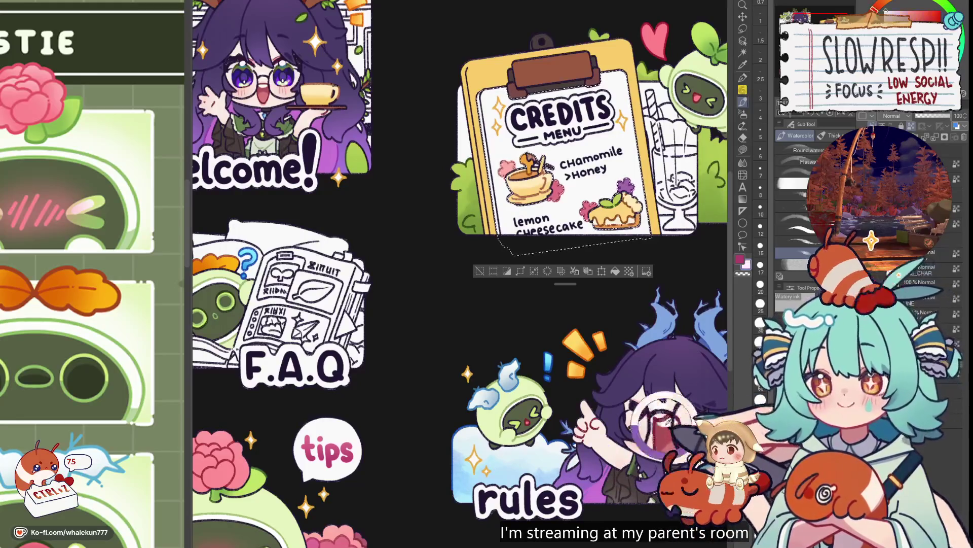
drag(664, 413, 604, 248)
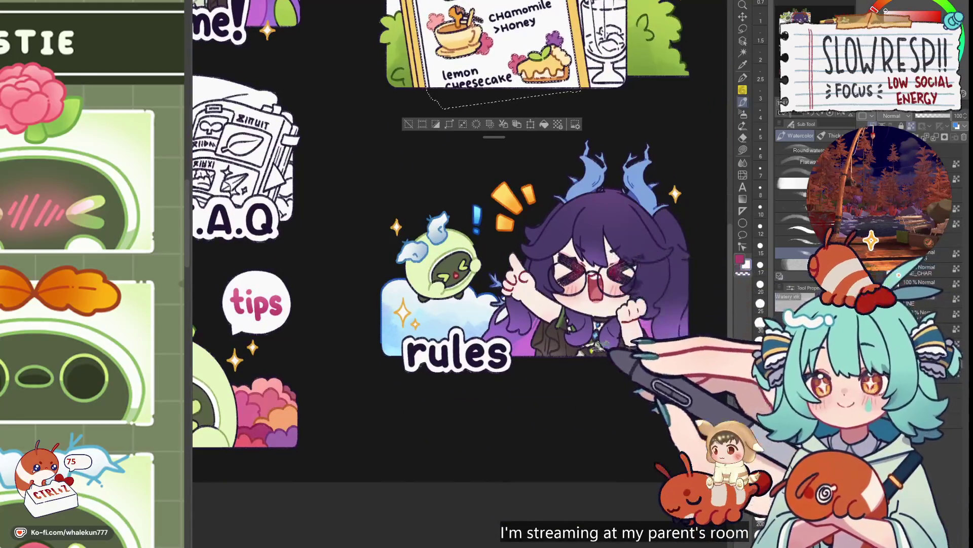
drag(588, 337, 649, 535)
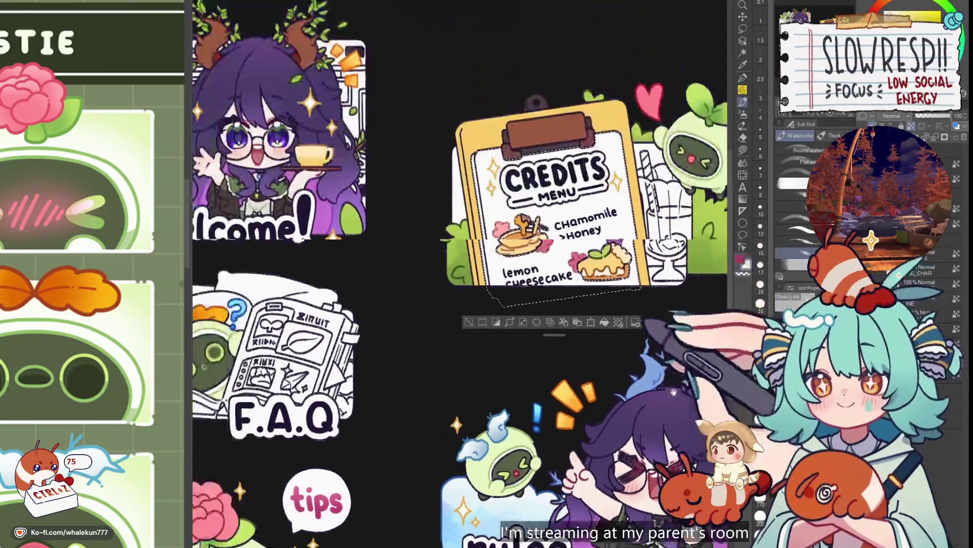
- Zoom in on the Credits sticker, cycling through Lasso fill, G-pen and watercolour
key(g)
key(ctrl+plus)
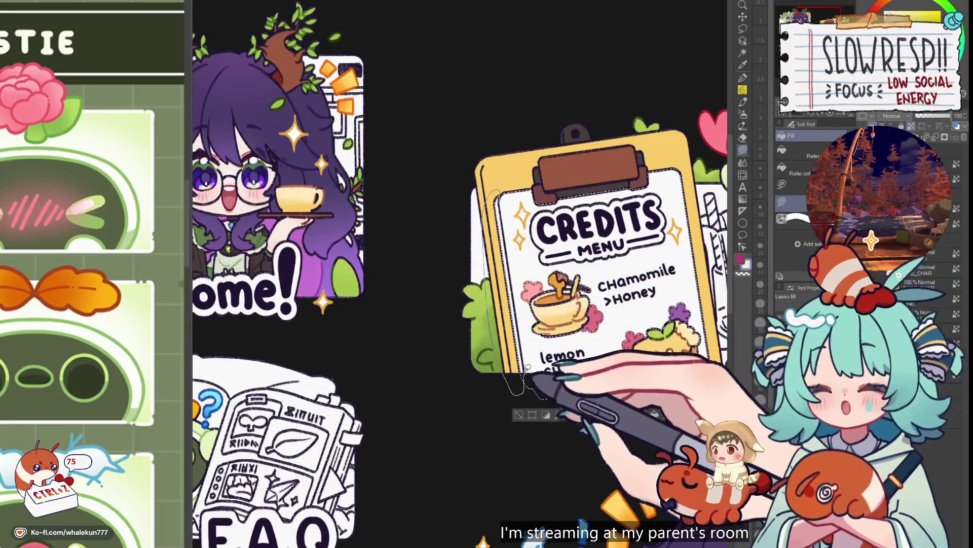
key(p)
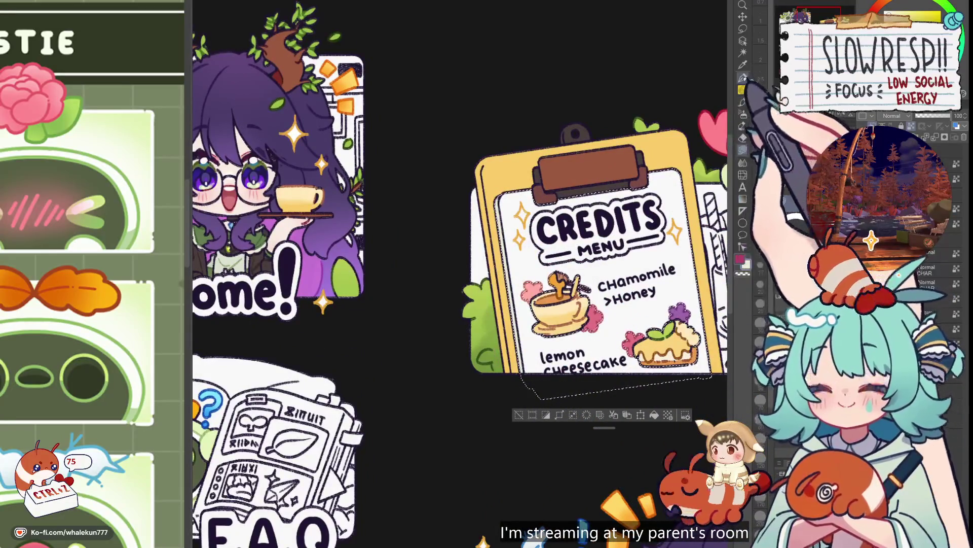
drag(583, 254, 566, 243)
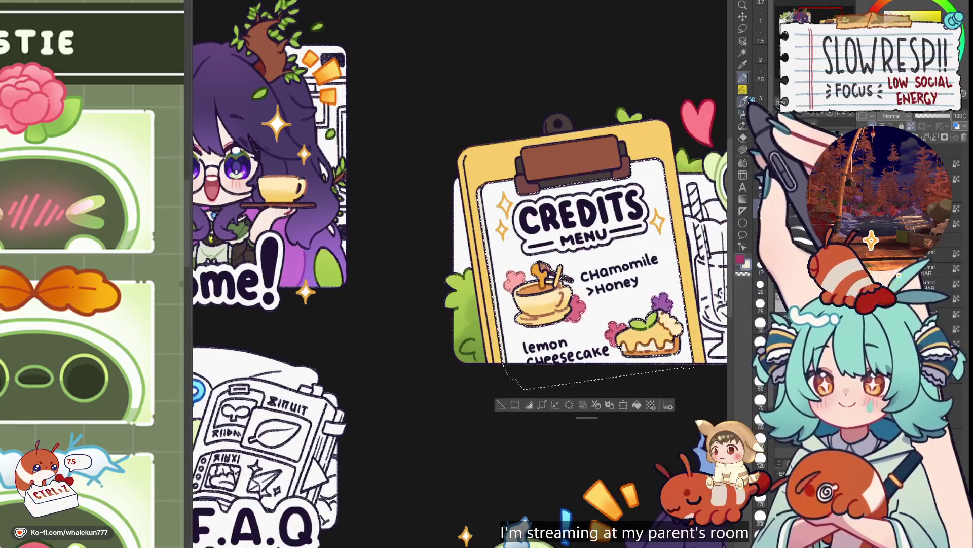
key(b)
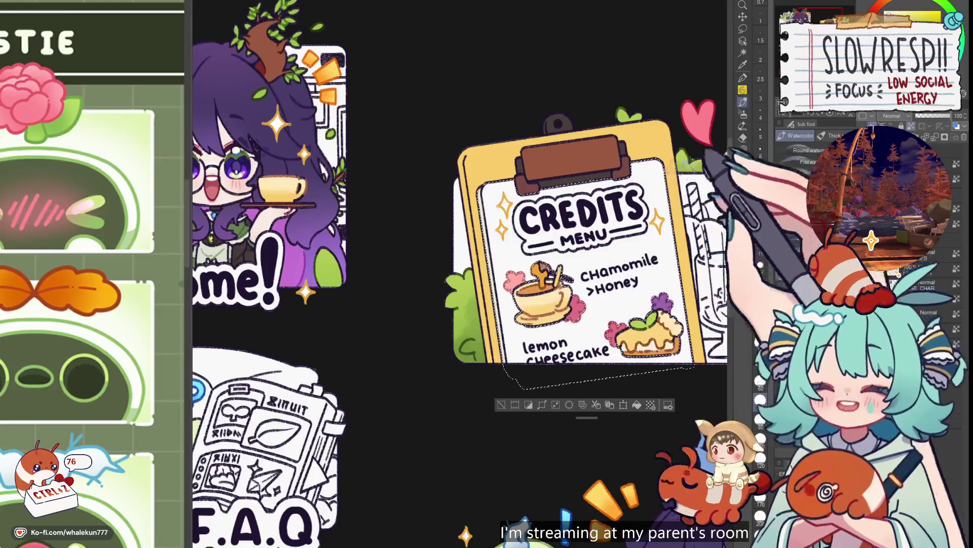
drag(635, 250, 605, 263)
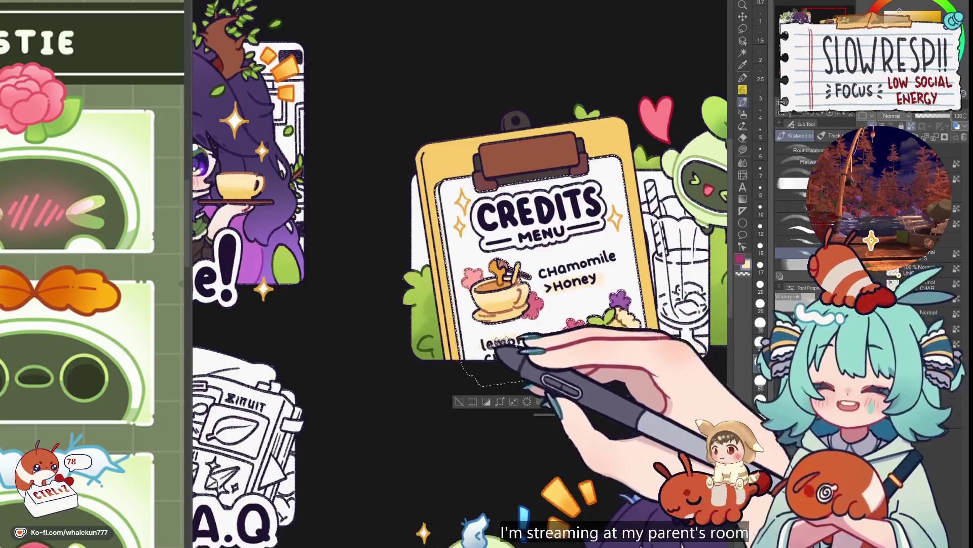
- Choose the Round watercolor brush at size 20 over the Credits panel
scroll(587, 290, up, 1)
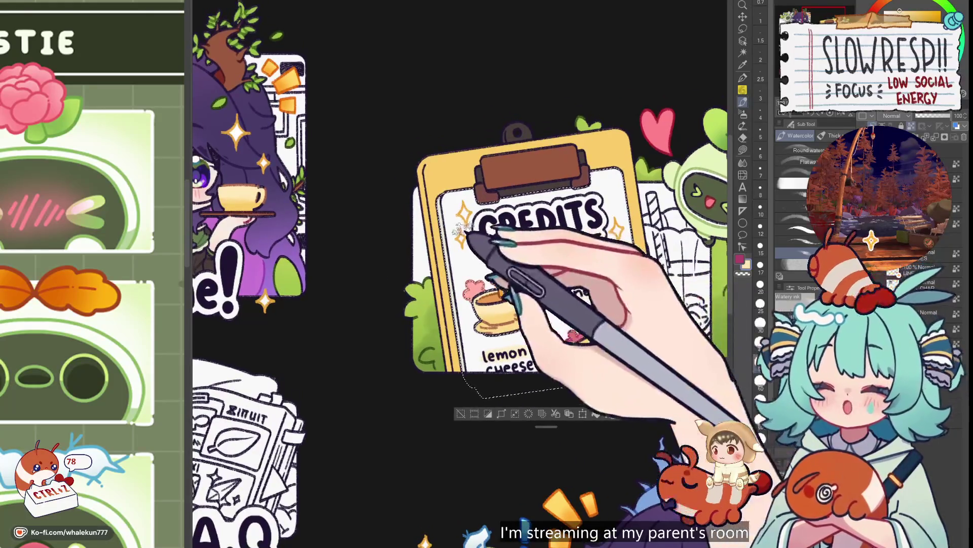
click(810, 150)
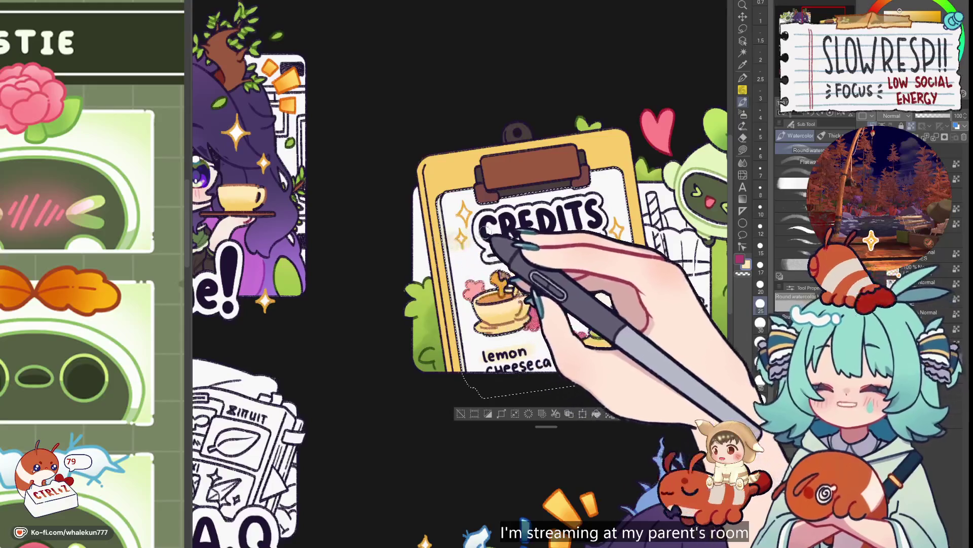
key(bracketleft)
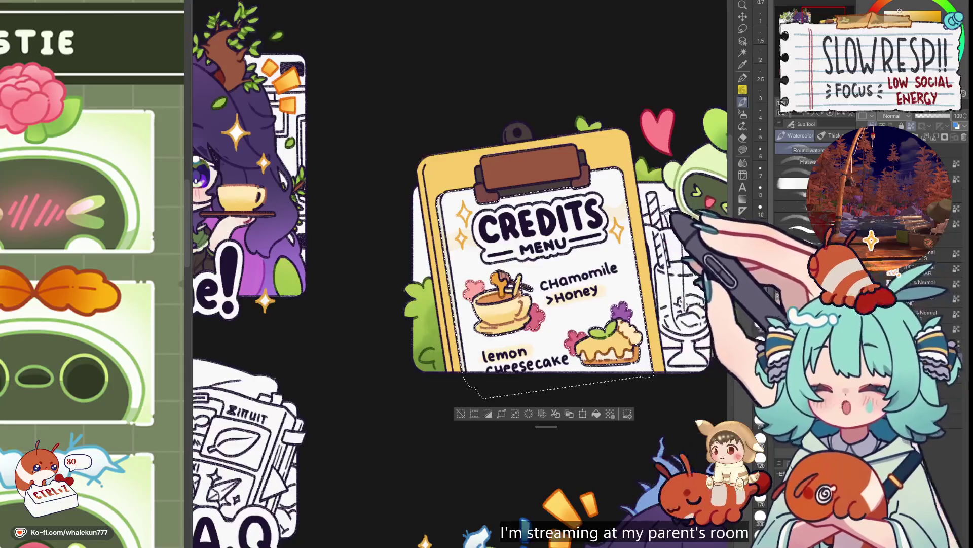
drag(613, 241, 587, 223)
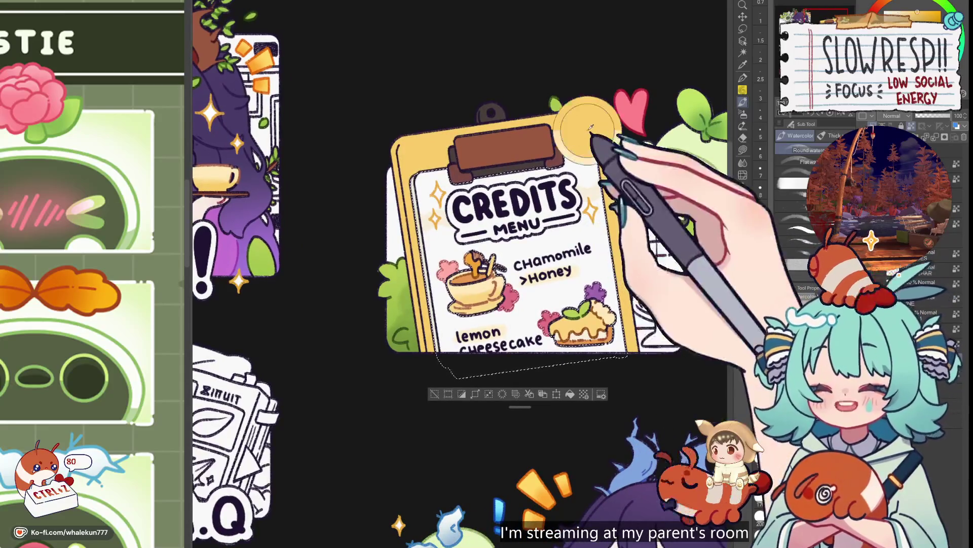
drag(421, 175, 430, 206)
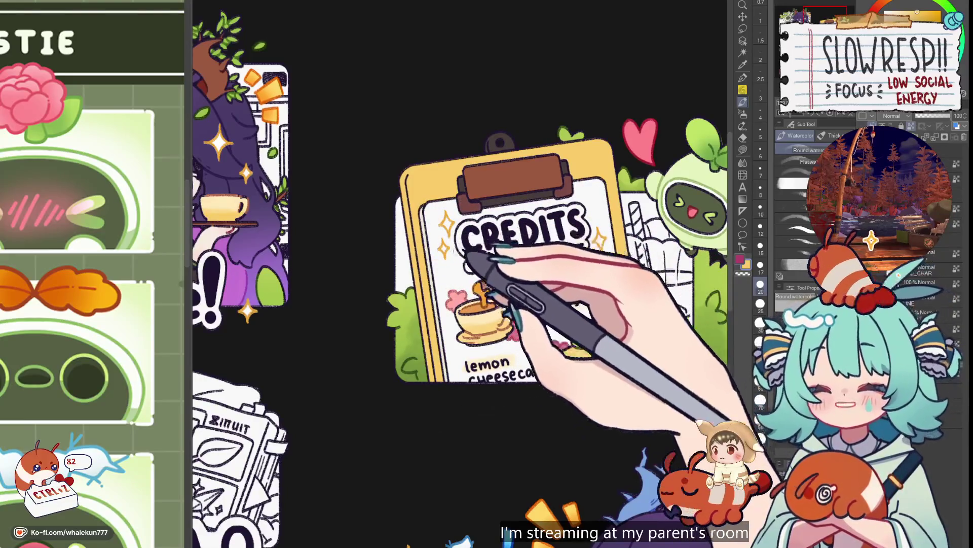
- Select the clipboard area so the watercolour paint stays inside it
key(w)
click(455, 252)
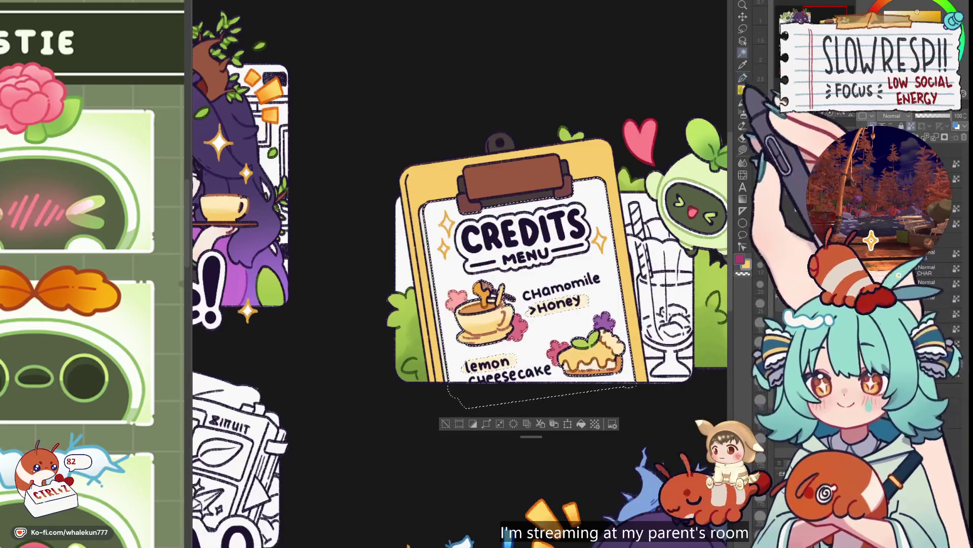
click(743, 29)
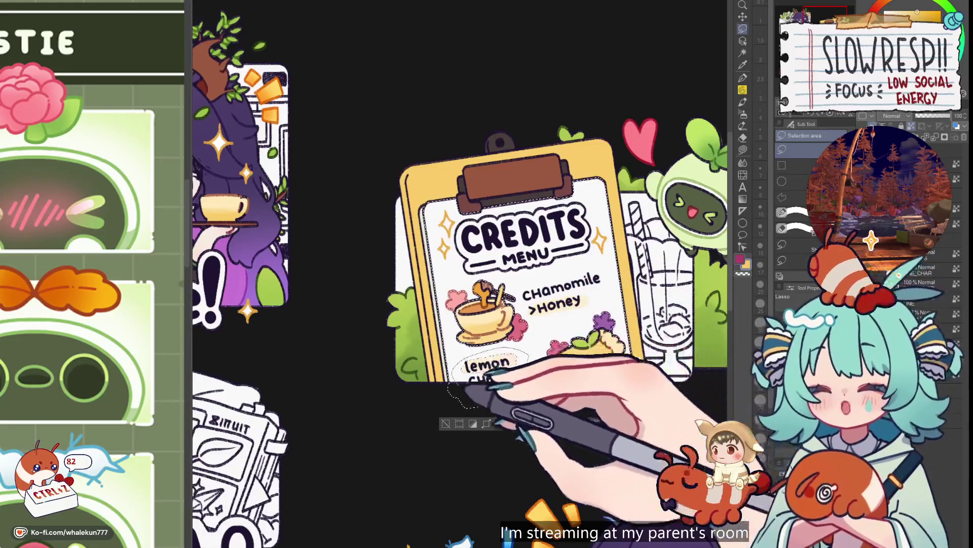
click(743, 101)
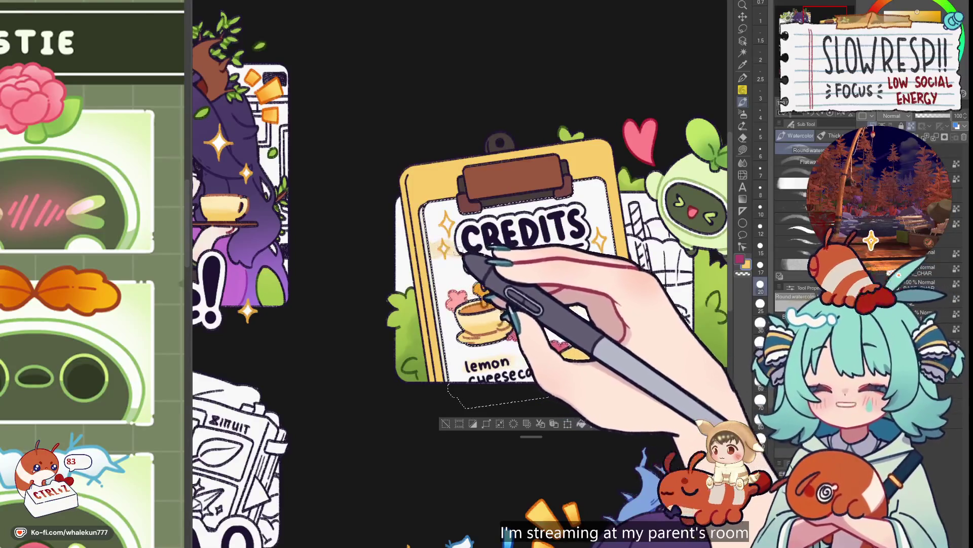
- Wash pale yellow behind the menu item labels, undoing several misstrokes
key(ctrl+z)
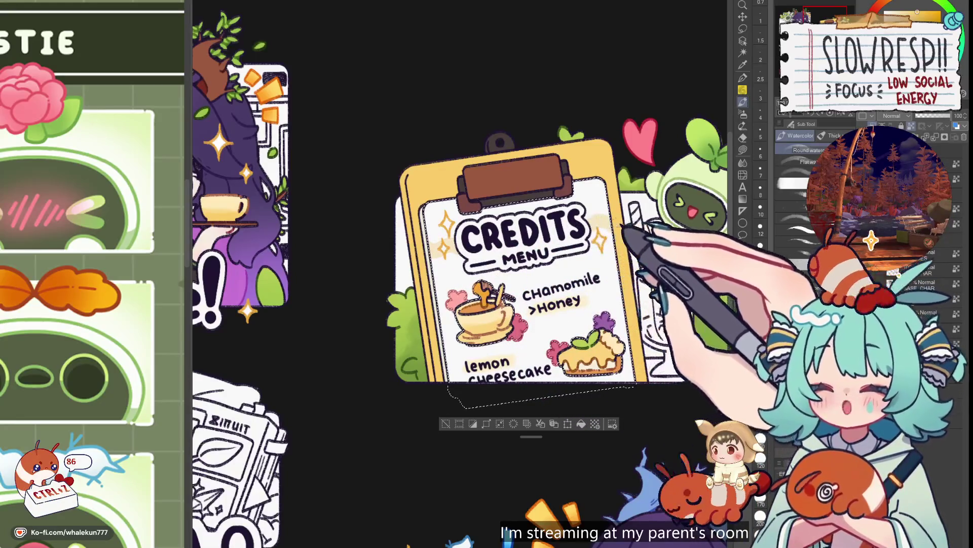
key(ctrl+z)
scroll(540, 232, down, 1)
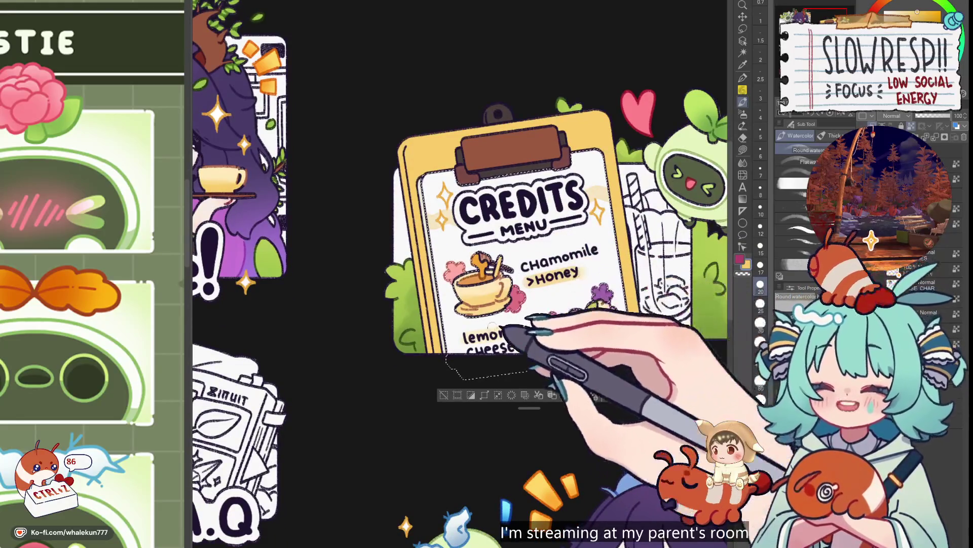
key(ctrl+z)
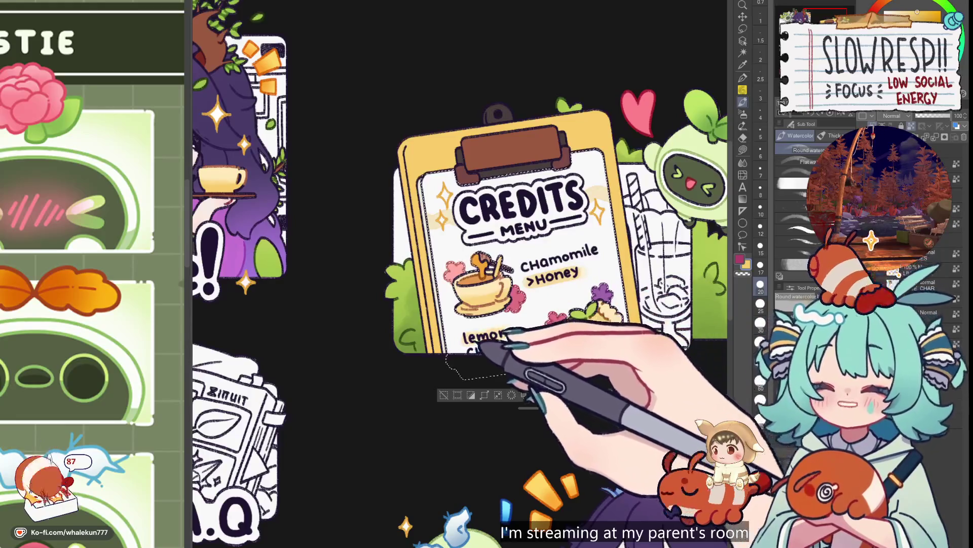
drag(522, 319, 504, 316)
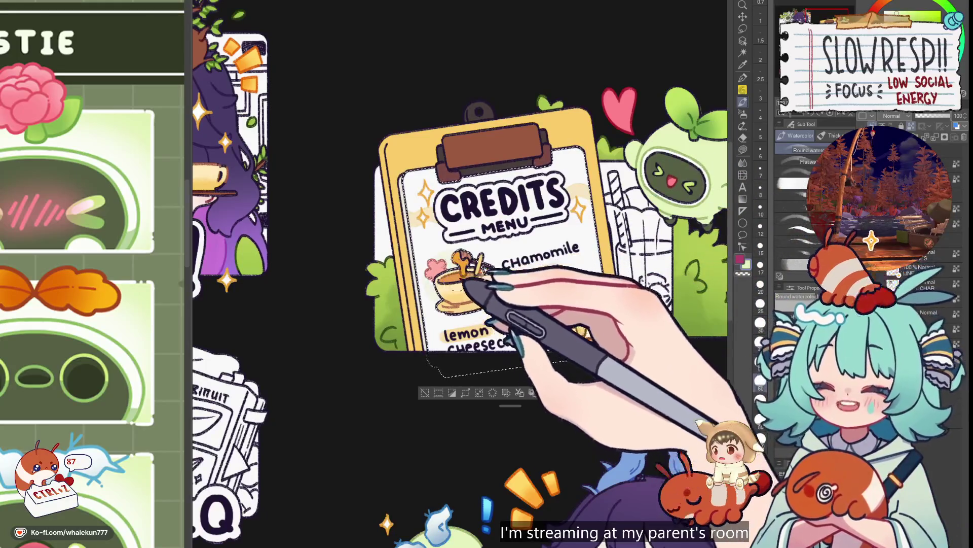
key(ctrl+z)
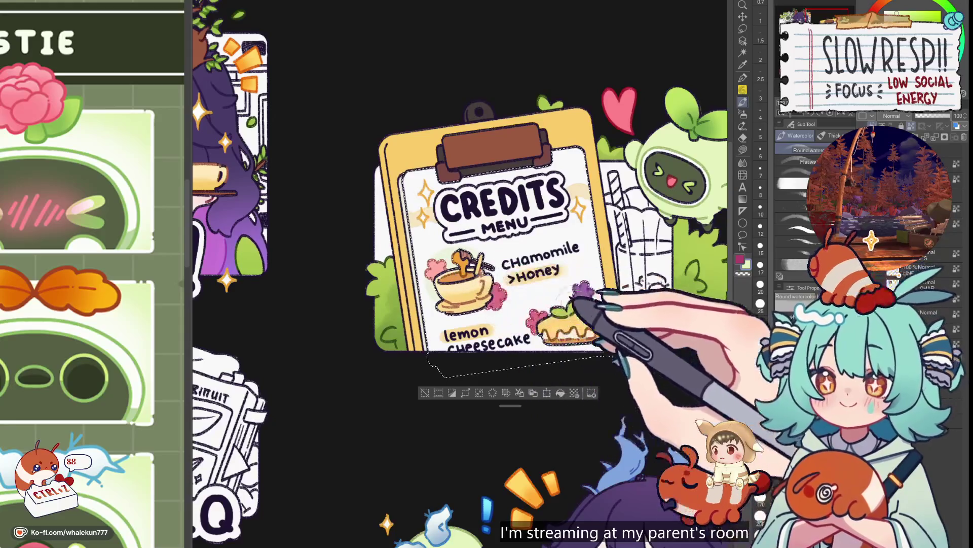
scroll(507, 274, down, 3)
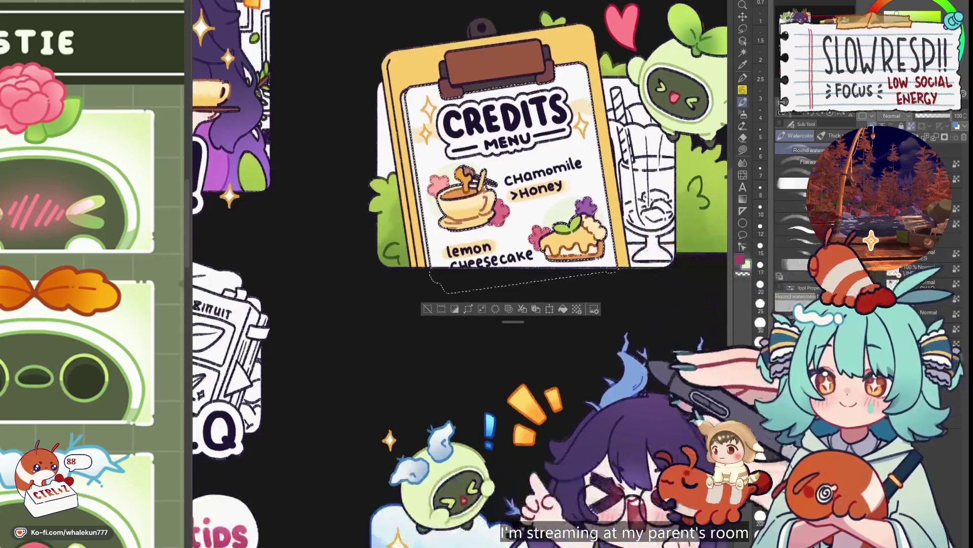
- Paint a lavender wash behind the cheesecake, undoing strokes that erased the menu text
alt+click(586, 205)
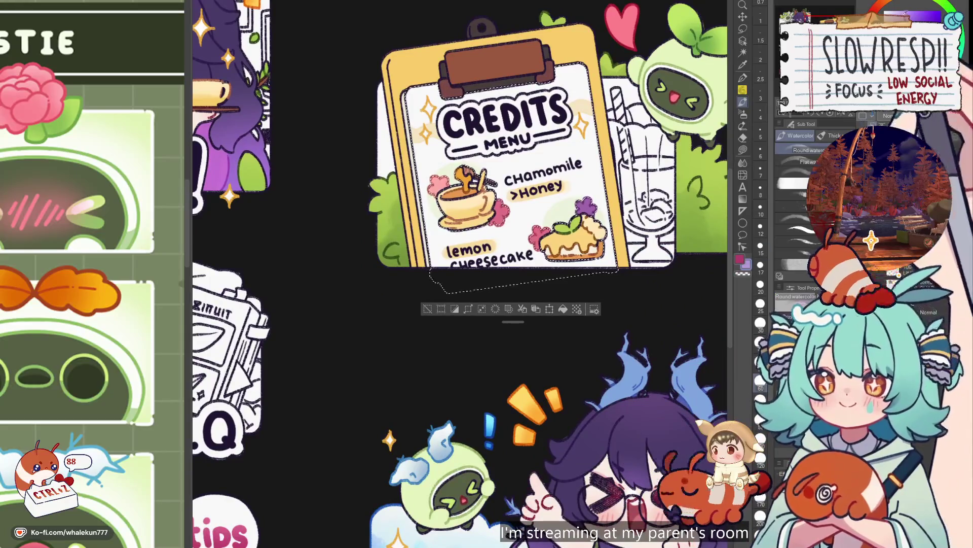
drag(513, 230, 524, 270)
key(ctrl+z)
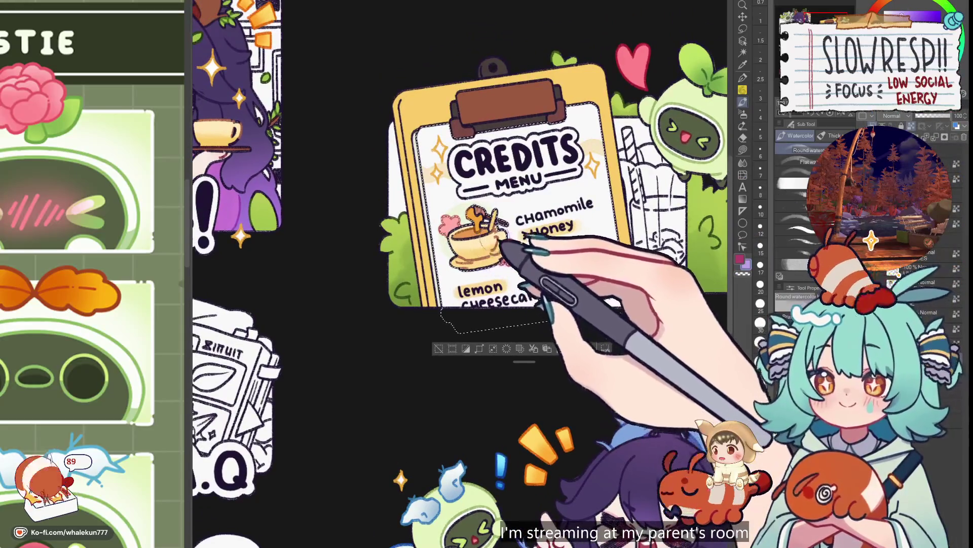
key(ctrl+z)
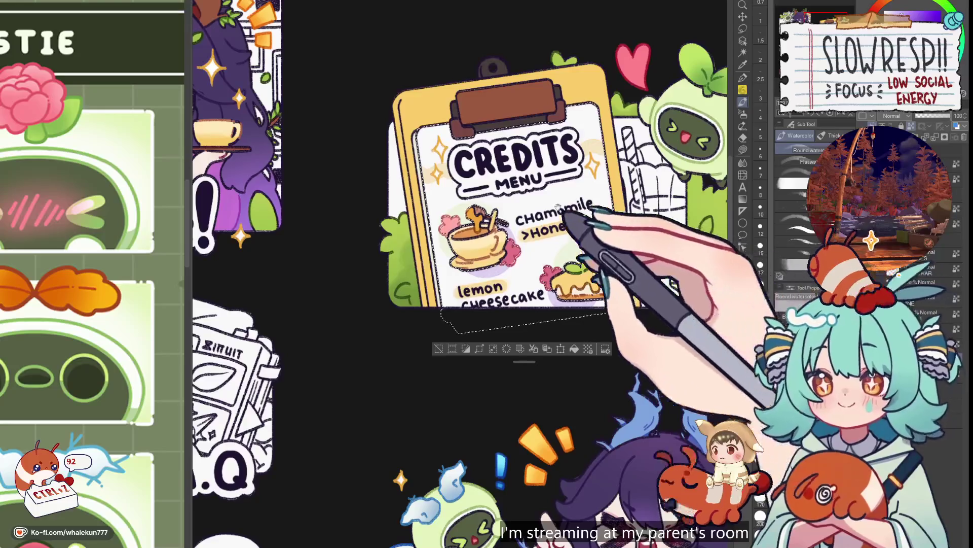
drag(567, 144, 589, 221)
key(ctrl+z)
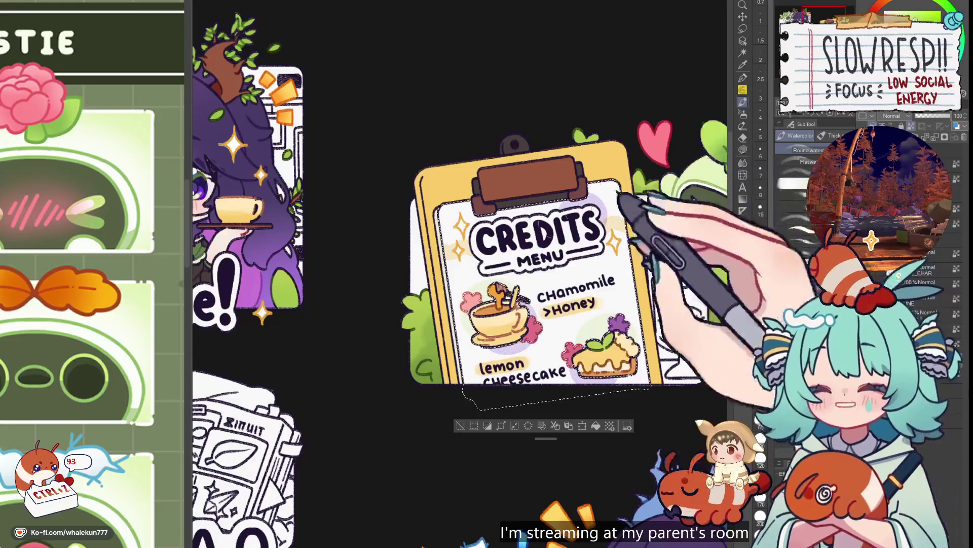
key(ctrl+z)
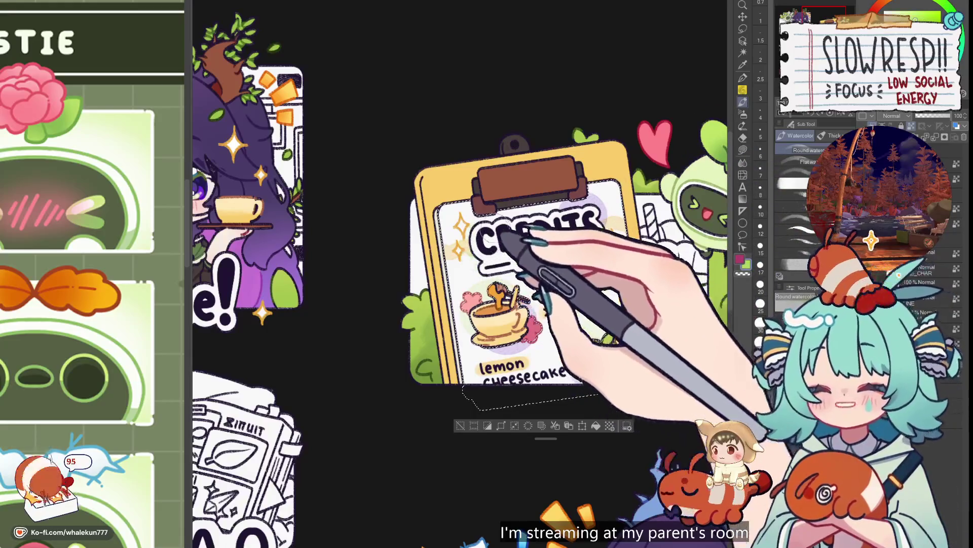
scroll(606, 238, down, 5)
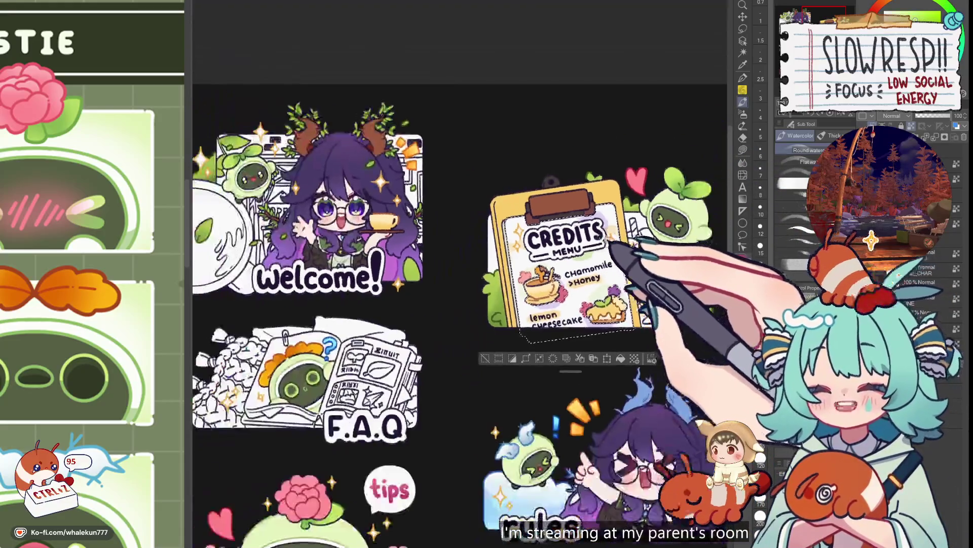
scroll(562, 264, up, 5)
mouse_move(526, 302)
mouse_down()
mouse_move(556, 289)
mouse_move(534, 292)
mouse_up()
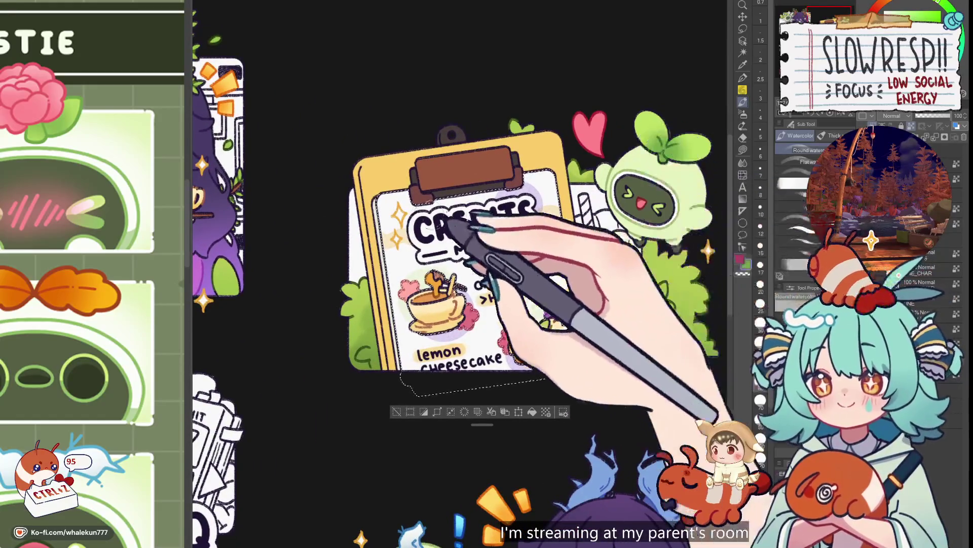
drag(555, 236, 577, 201)
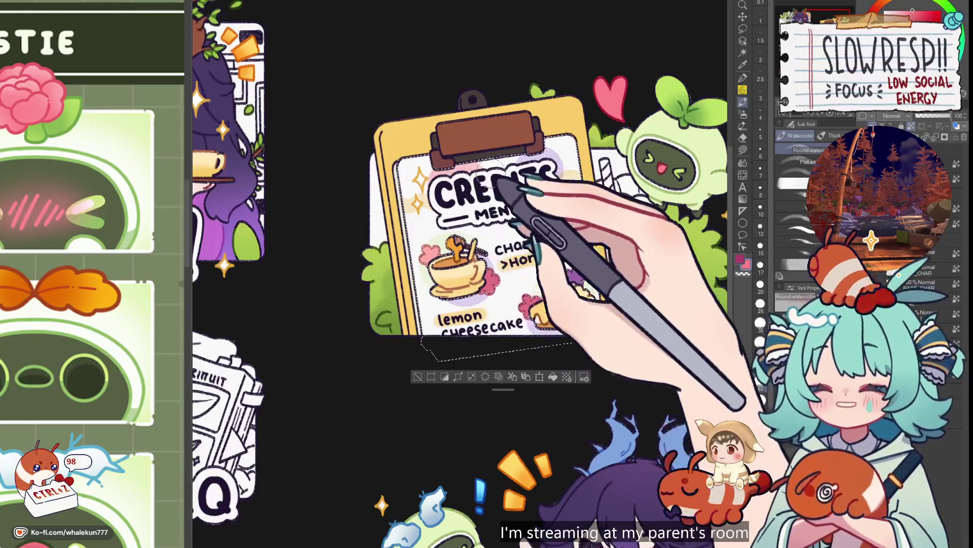
scroll(502, 188, down, 5)
scroll(607, 328, up, 3)
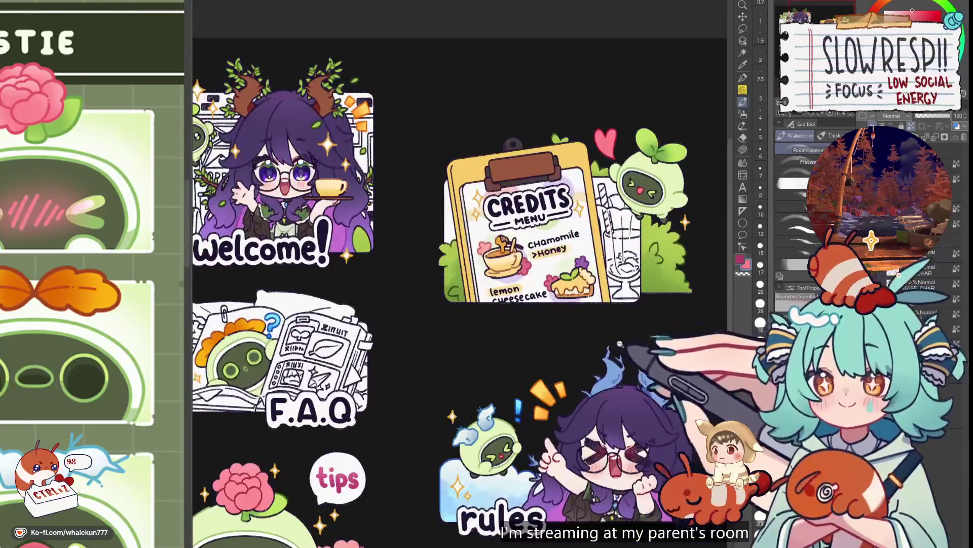
scroll(620, 344, down, 3)
scroll(609, 361, up, 3)
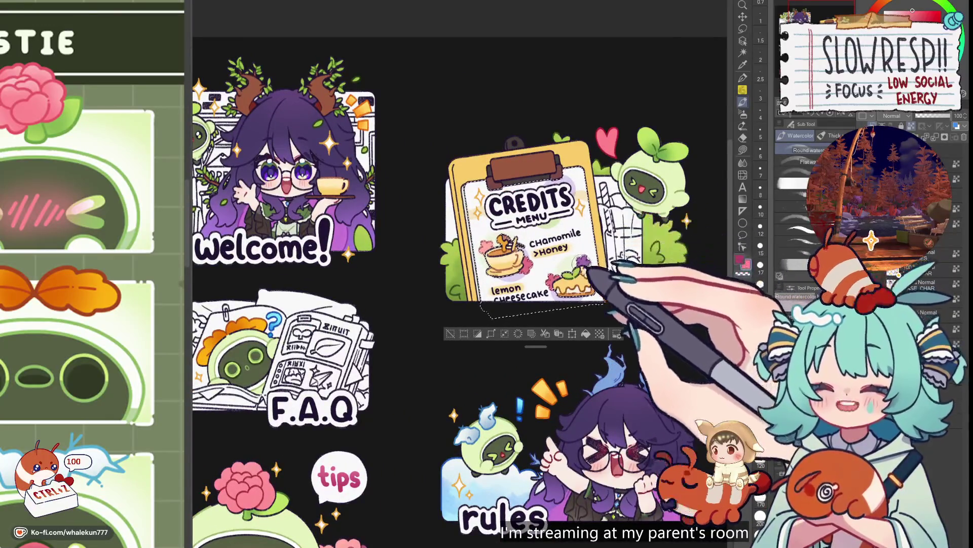
drag(598, 381, 592, 359)
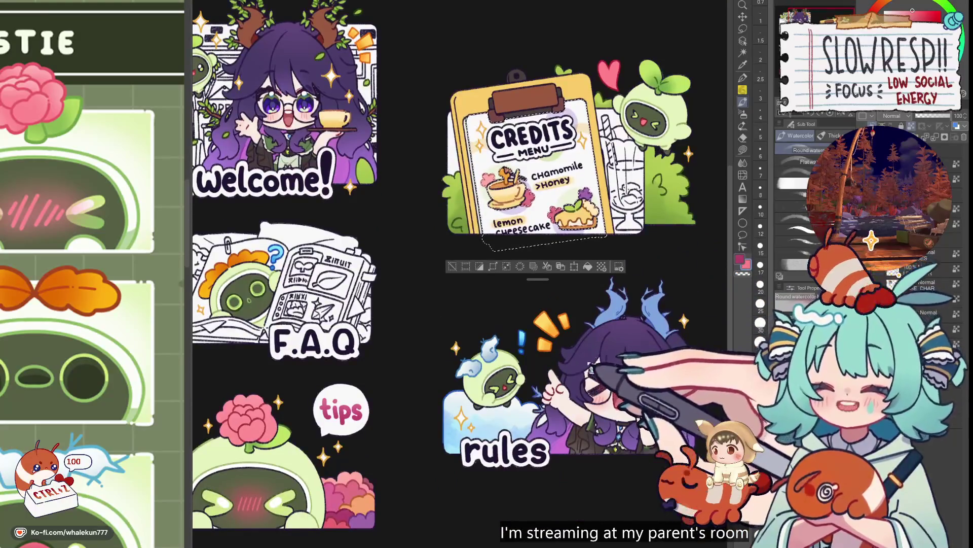
drag(584, 319, 591, 361)
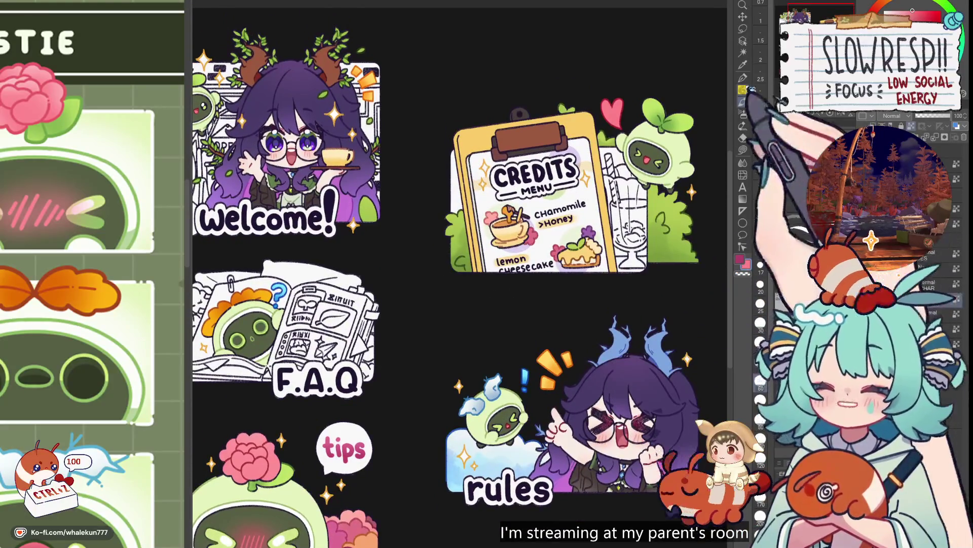
key(p)
scroll(507, 256, up, 5)
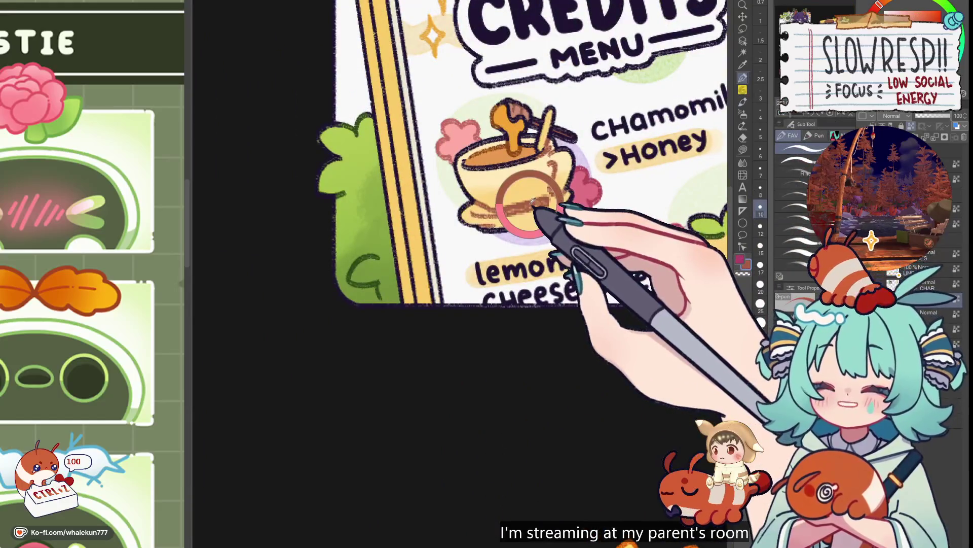
- Pick purple and set the pen size from 20 down to 12 near the cheesecake label
key(bracketright)
key(bracketright)
key(bracketright)
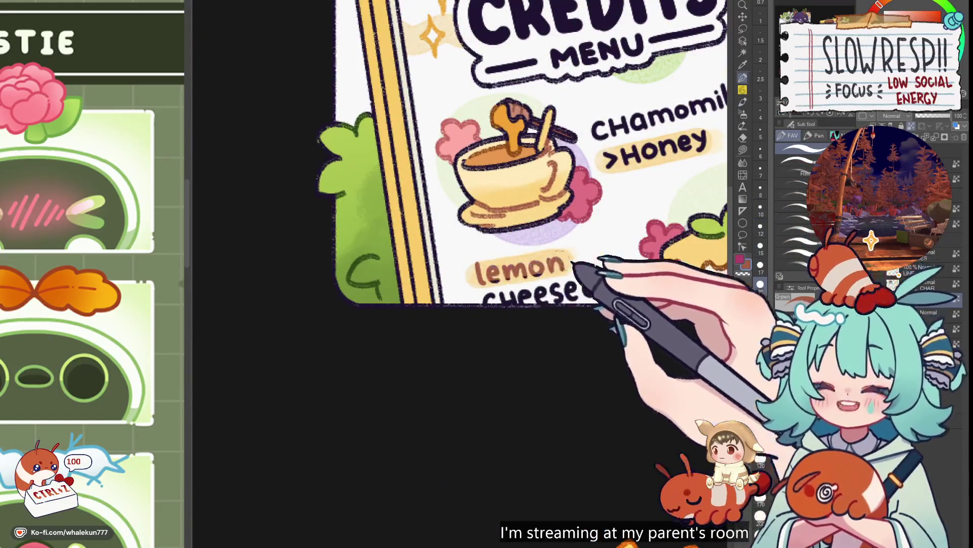
drag(592, 249, 491, 333)
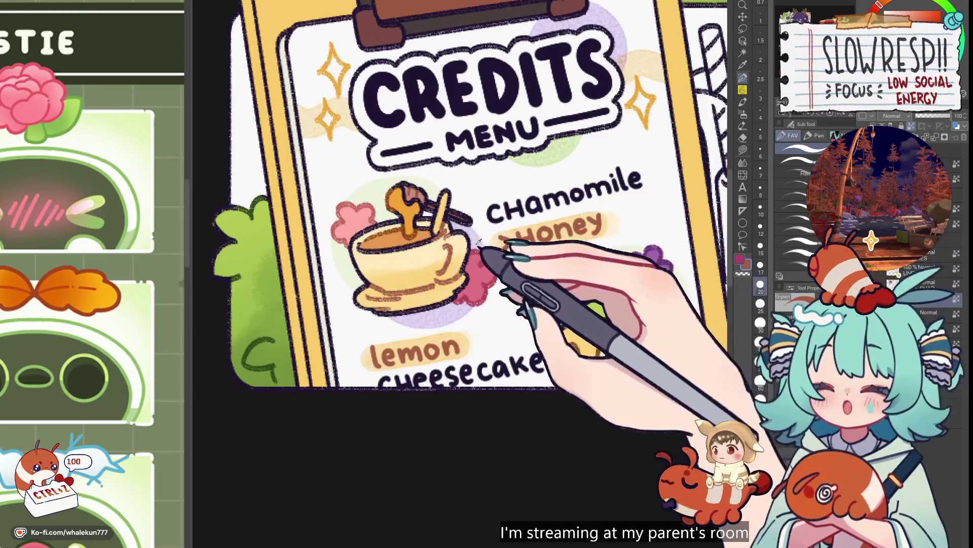
alt+click(482, 253)
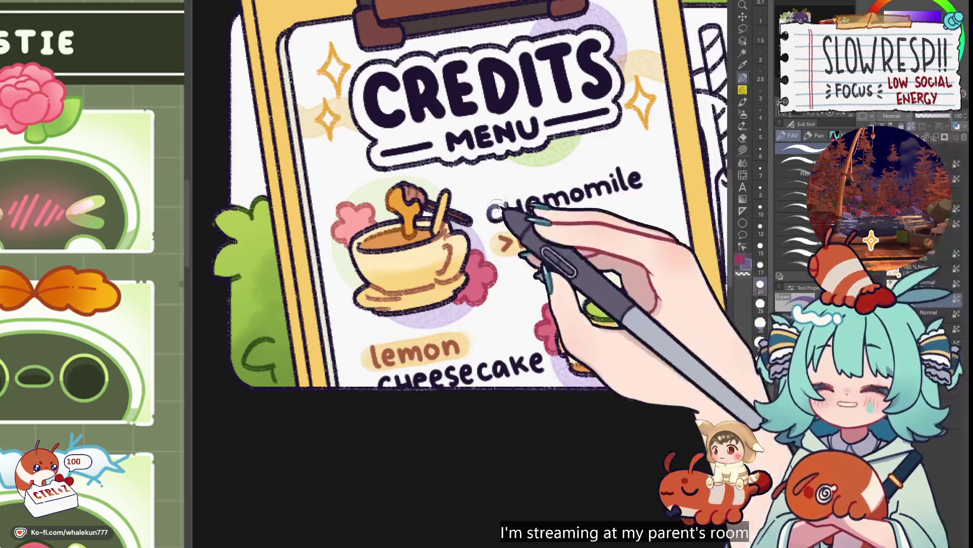
drag(645, 191, 573, 284)
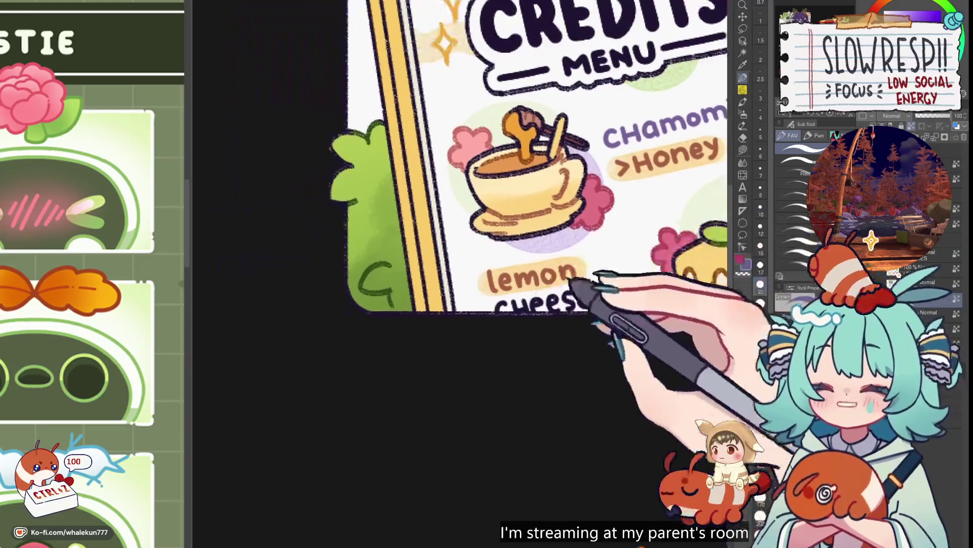
key(bracketleft)
key(bracketleft)
key(bracketleft)
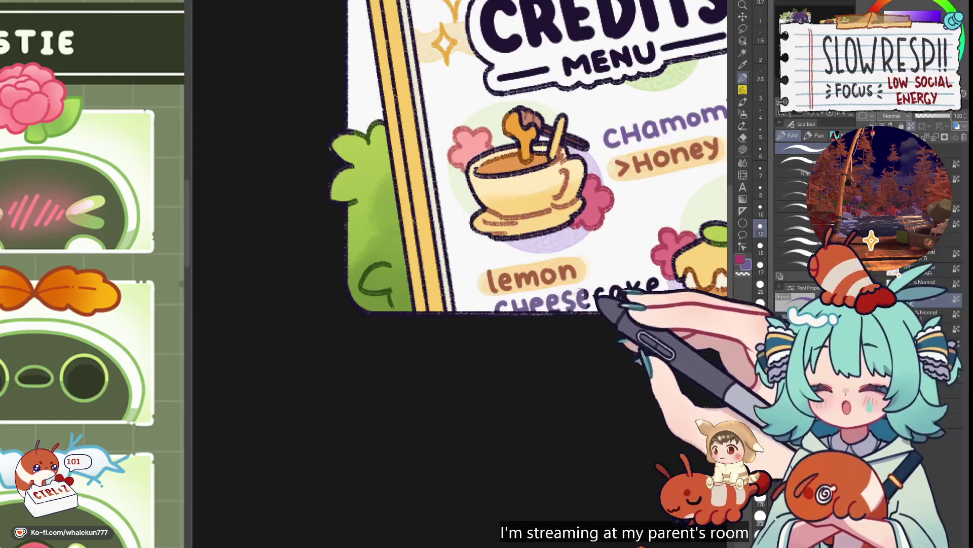
- Resize the brush, undo the last two menu strokes and zoom out to the whole sheet
key(bracketright)
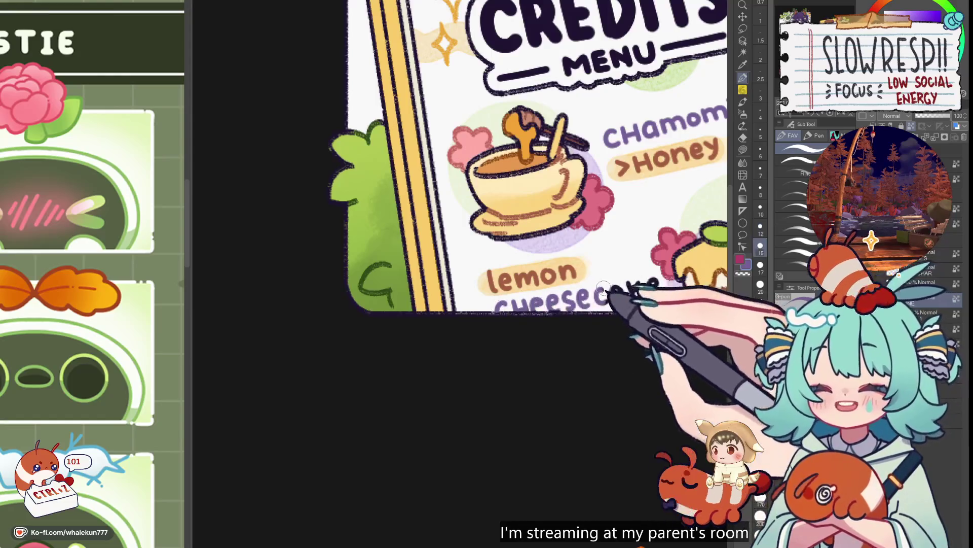
key(bracketright)
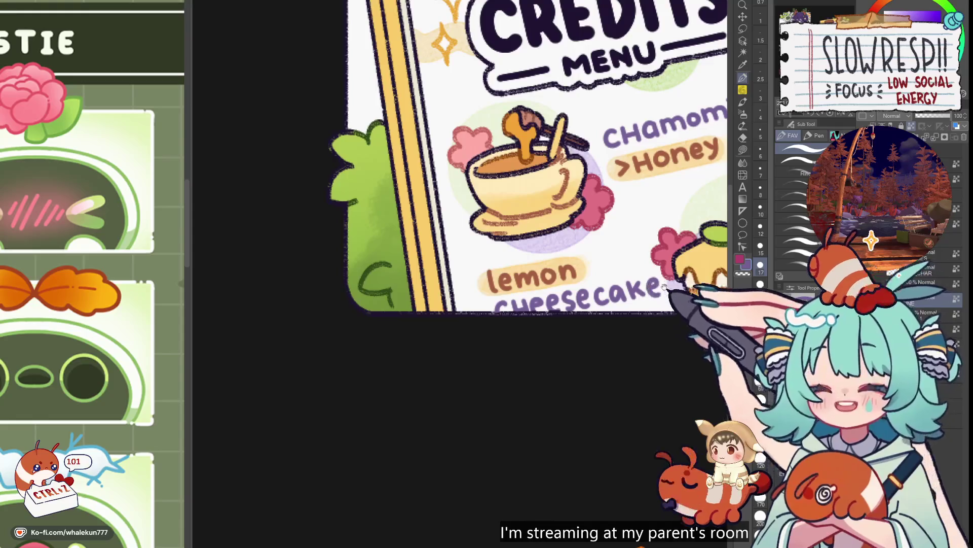
scroll(664, 287, down, 5)
scroll(457, 257, up, 5)
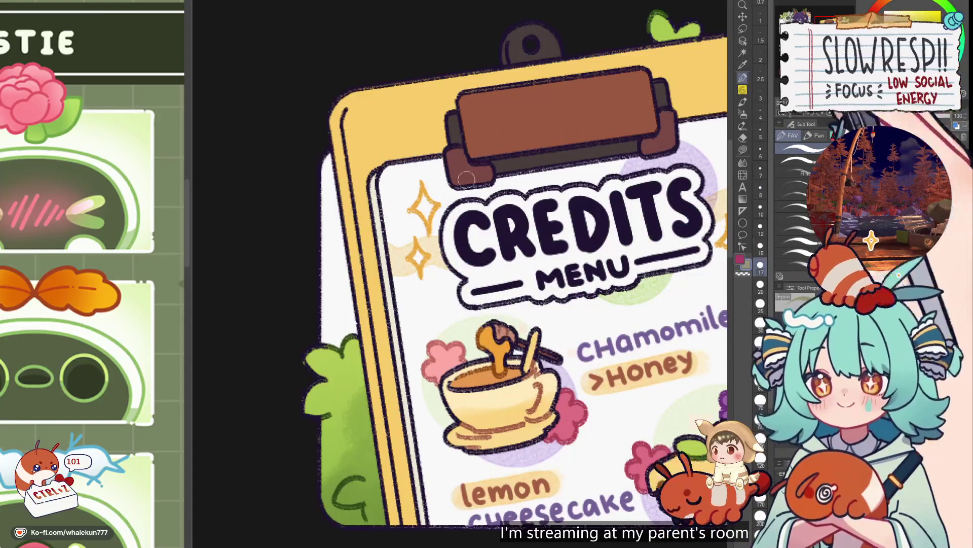
key(bracketleft)
key(bracketleft)
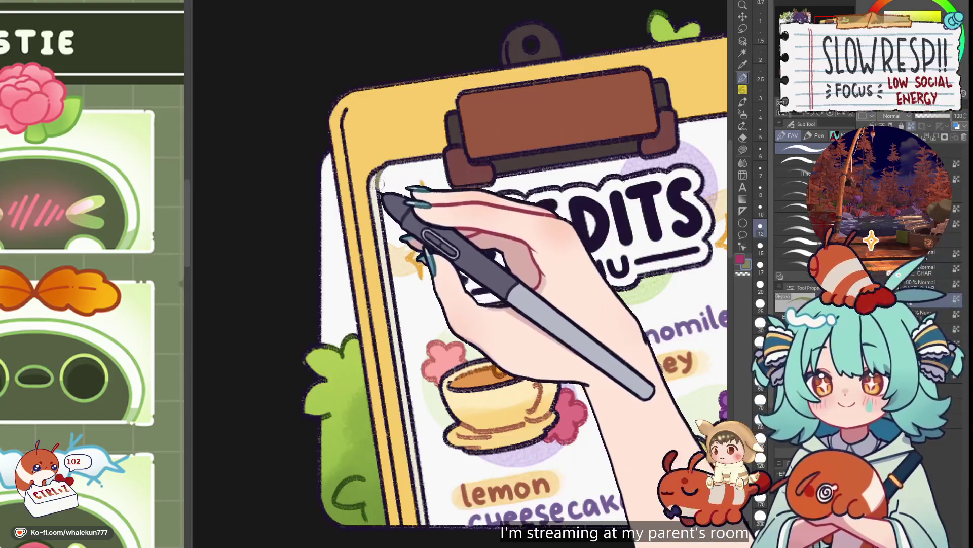
key(ctrl+z)
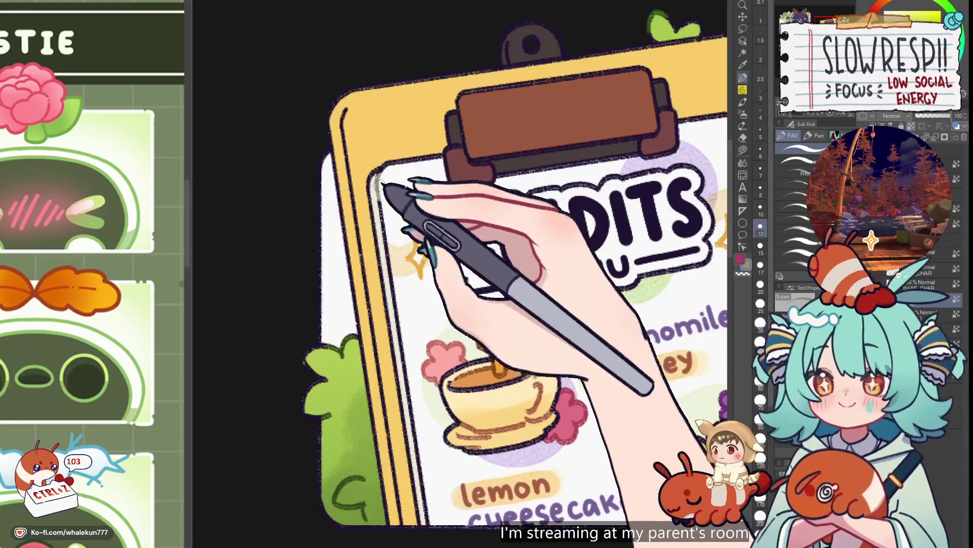
key(ctrl+z)
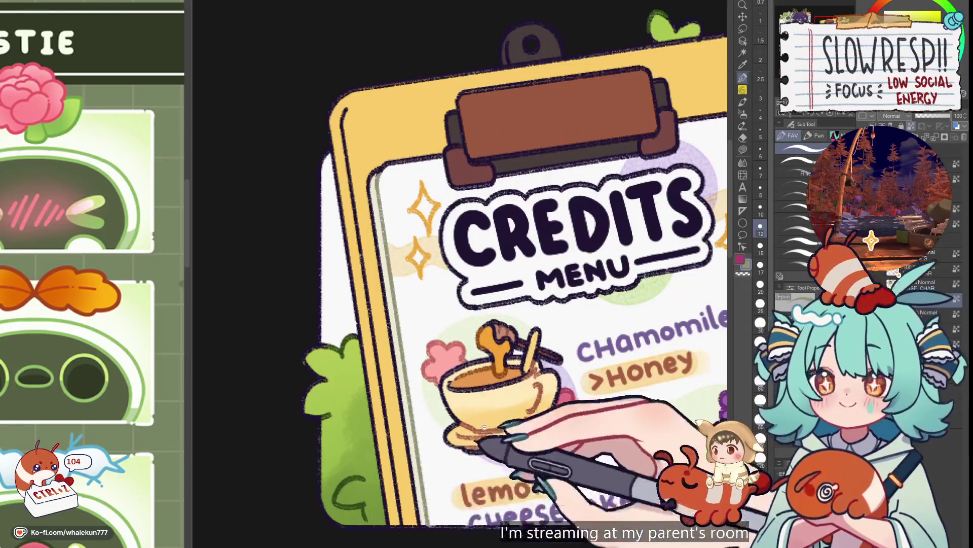
key(ctrl+0)
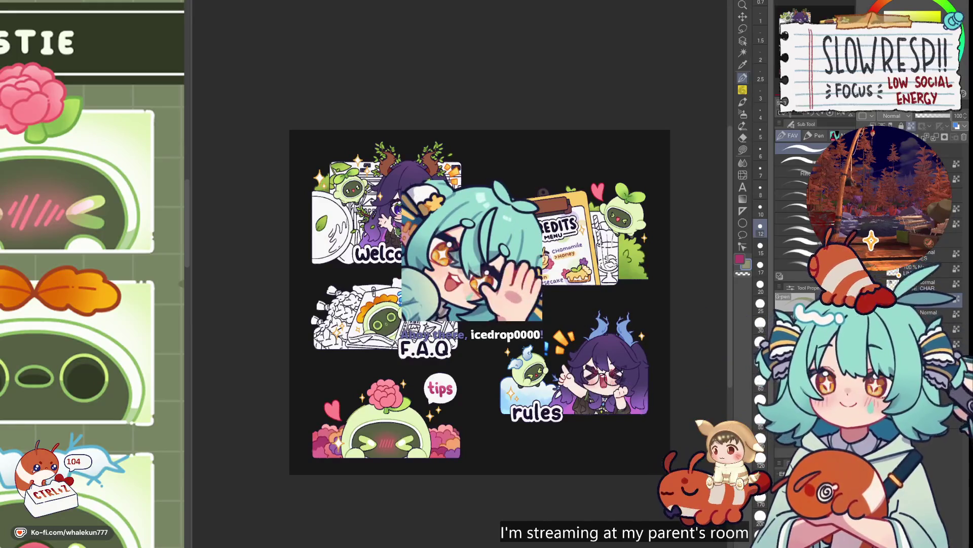
scroll(532, 228, up, 3)
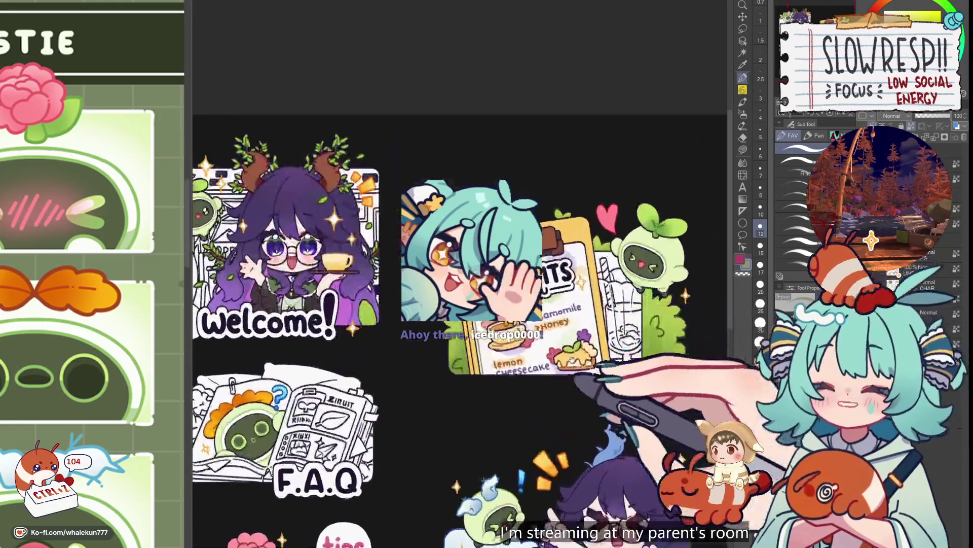
drag(507, 304, 535, 254)
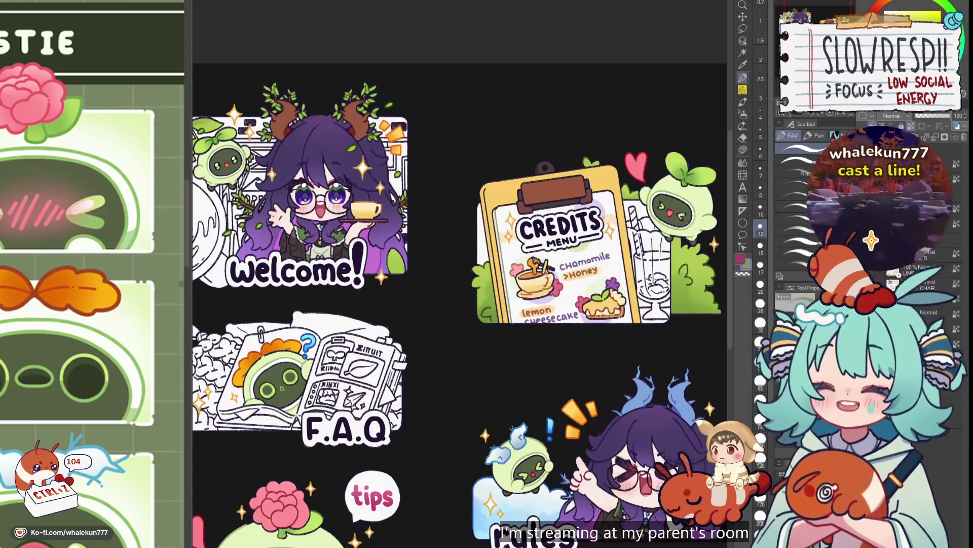
key(g)
- Switch from the pen to Lasso fill to work on the Credits title badge
drag(719, 288, 697, 271)
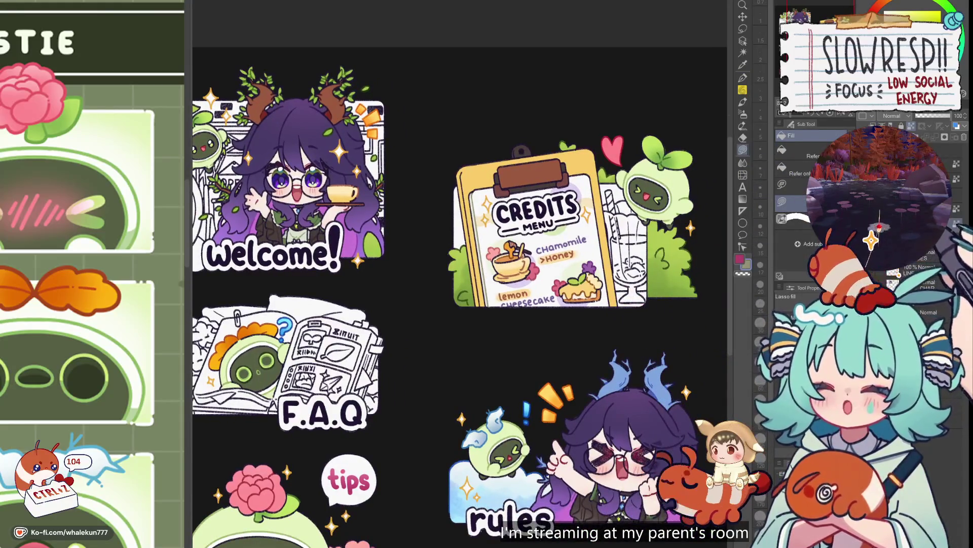
click(743, 77)
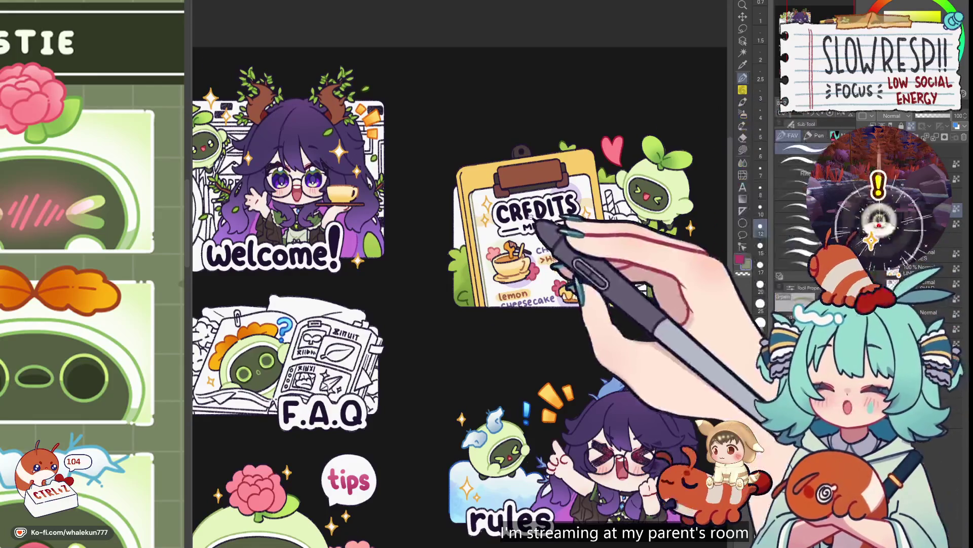
scroll(538, 213, down, 1)
click(743, 149)
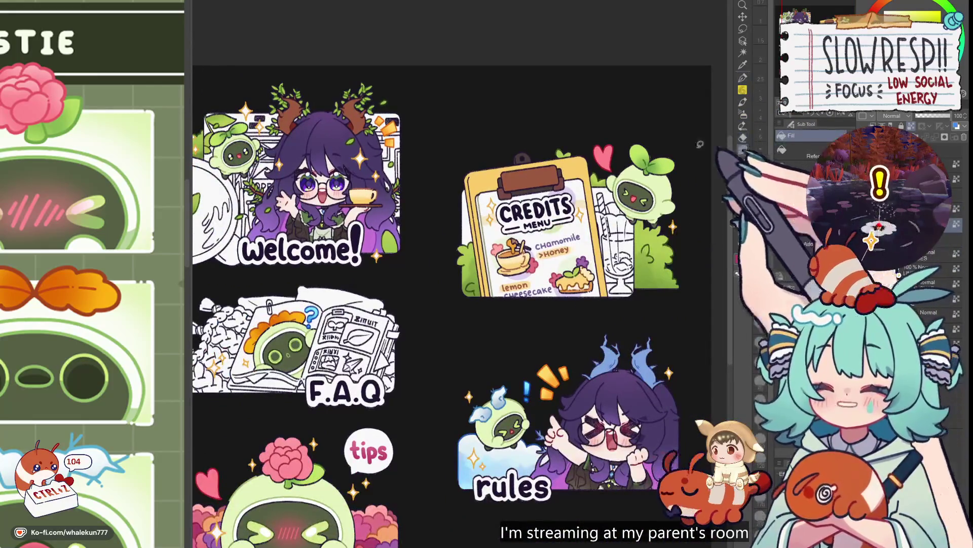
scroll(553, 219, up, 2)
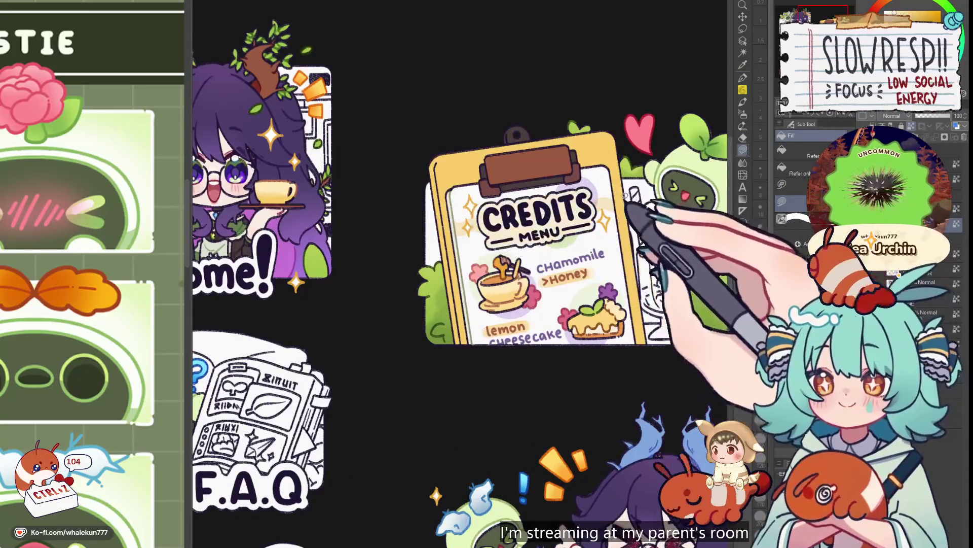
scroll(629, 229, down, 5)
scroll(628, 223, up, 3)
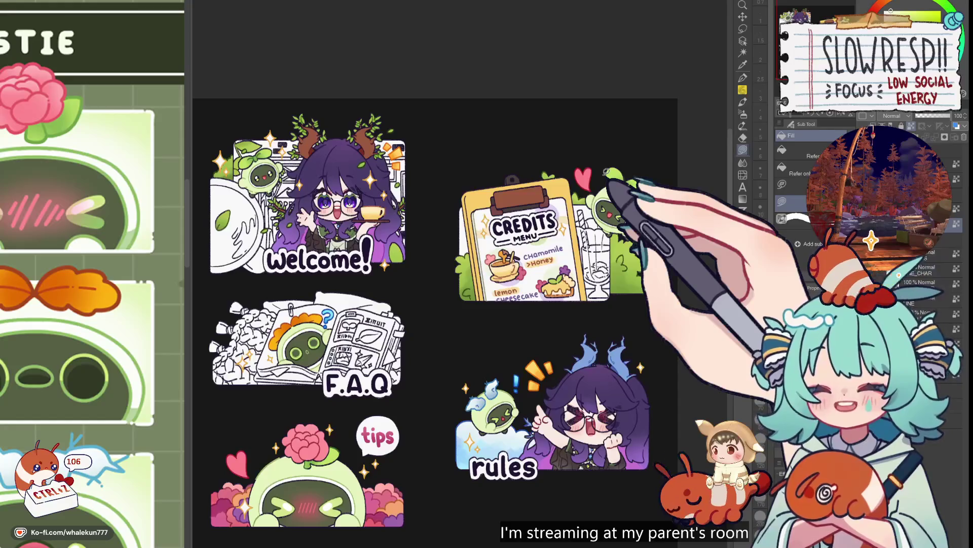
scroll(606, 171, up, 1)
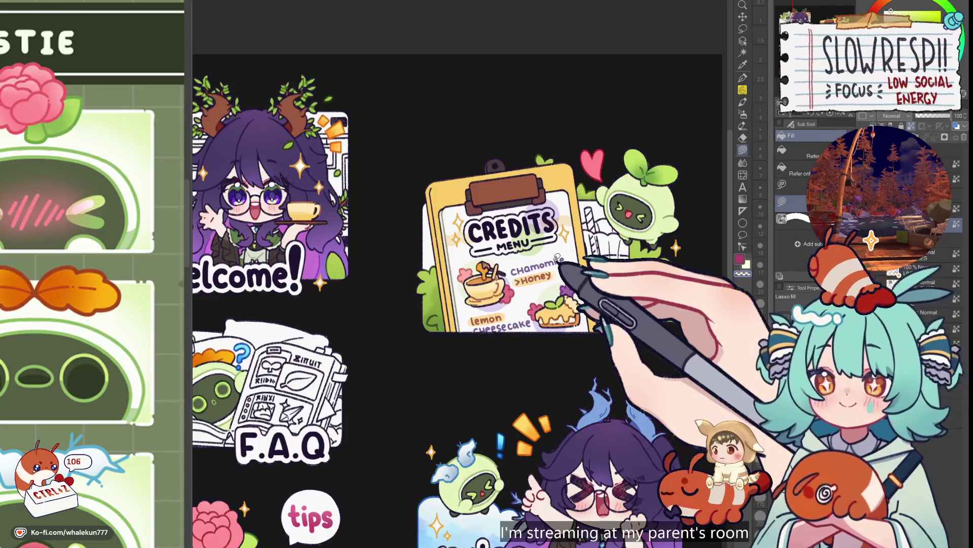
- Return to the pen and undo the stray stroke beside the lemon cheesecake
key(p)
scroll(558, 257, up, 3)
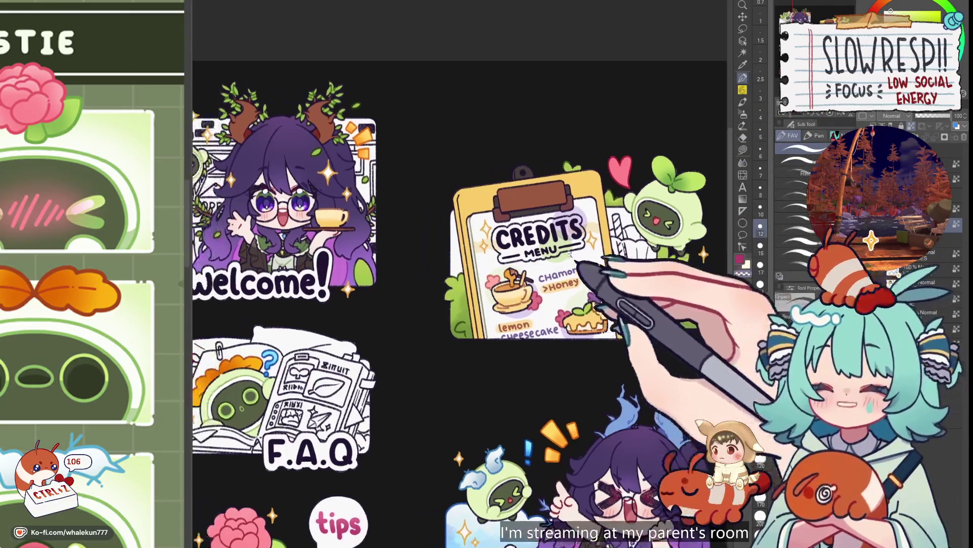
scroll(576, 259, down, 3)
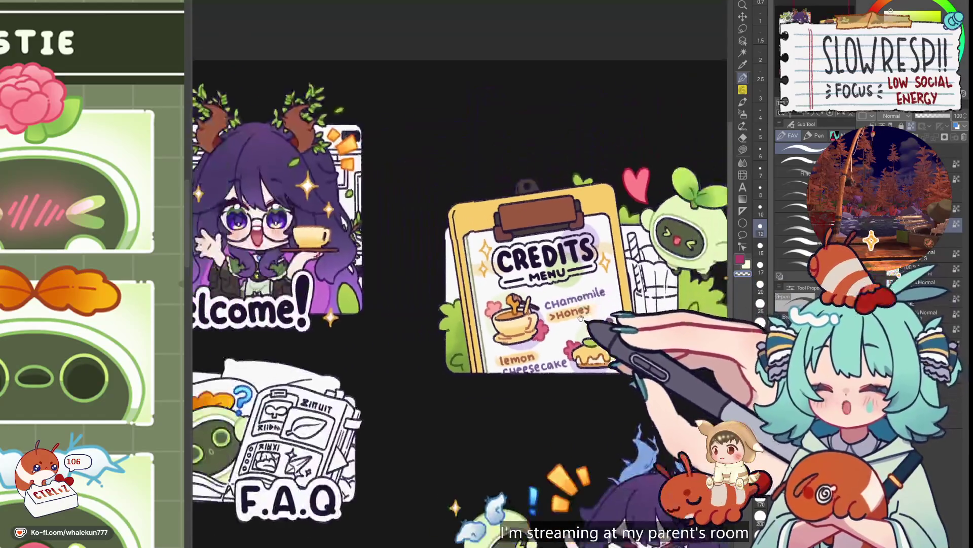
key(ctrl+z)
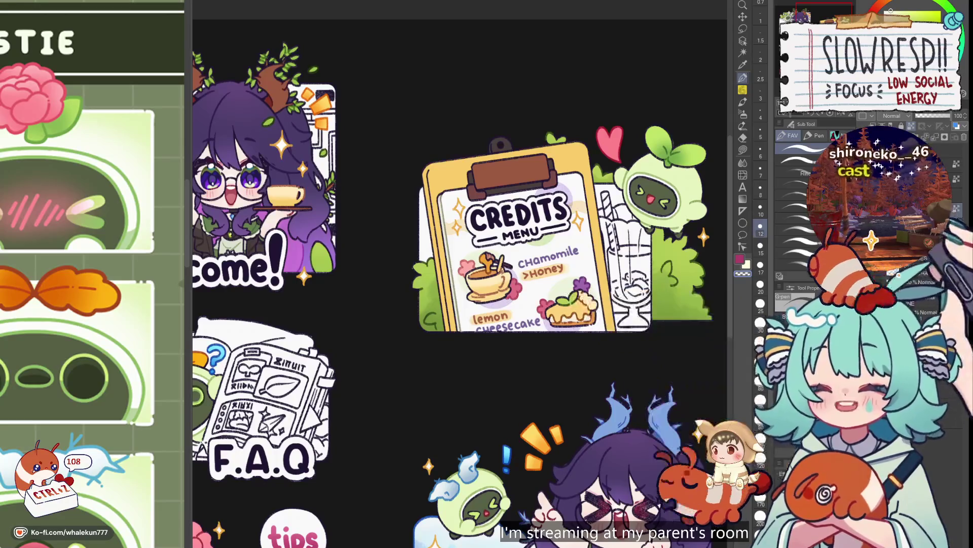
scroll(507, 223, up, 3)
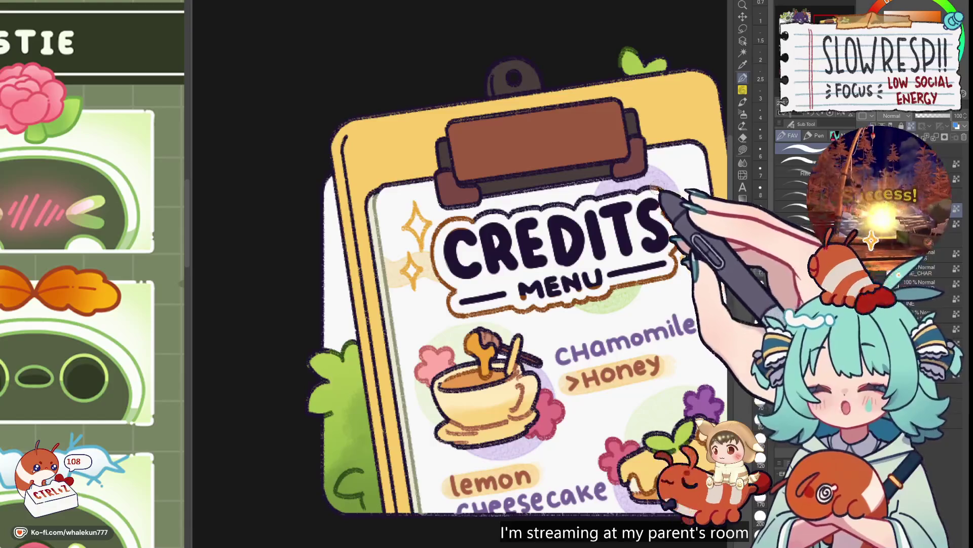
- Recolour the CREDITS lettering brown with the Pen after a mirrored check
scroll(519, 236, down, 3)
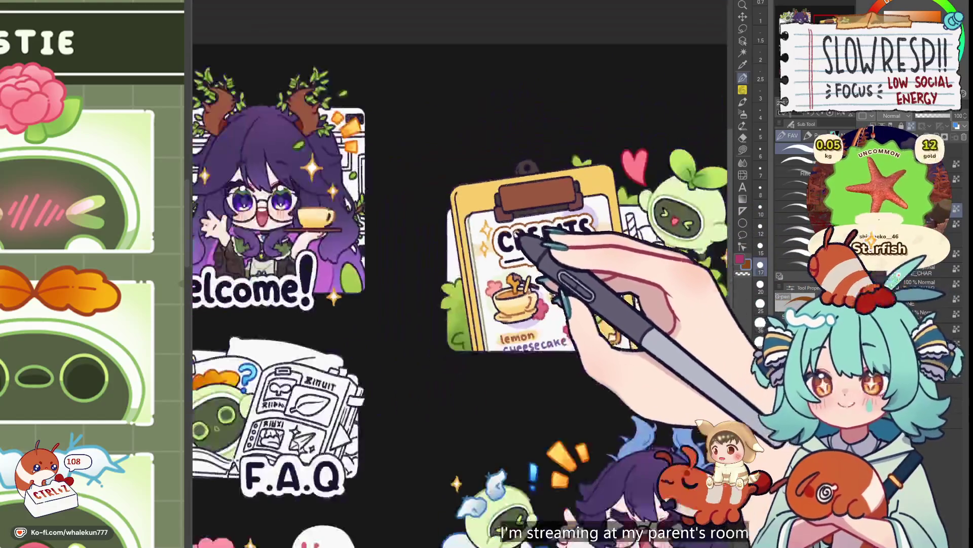
scroll(603, 274, down, 2)
key(h)
key(h)
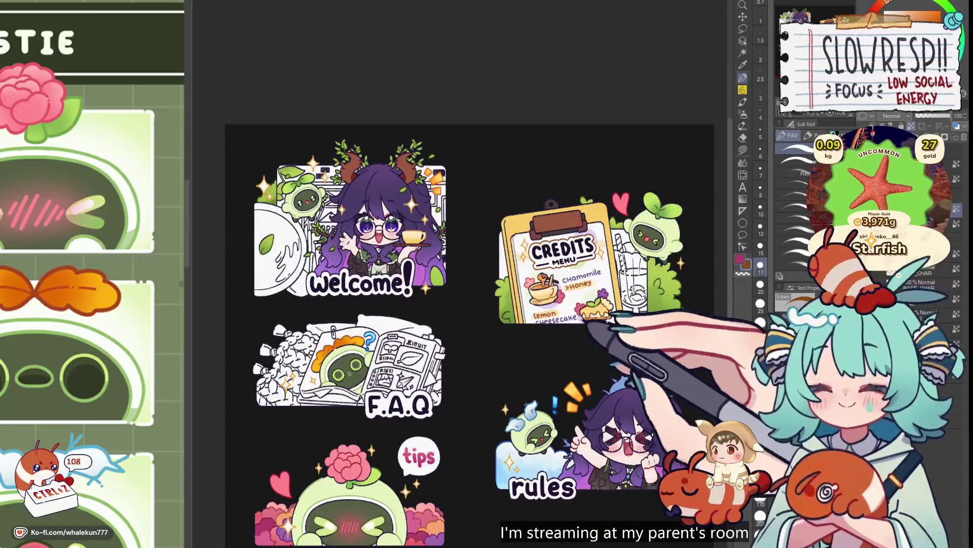
scroll(598, 252, up, 3)
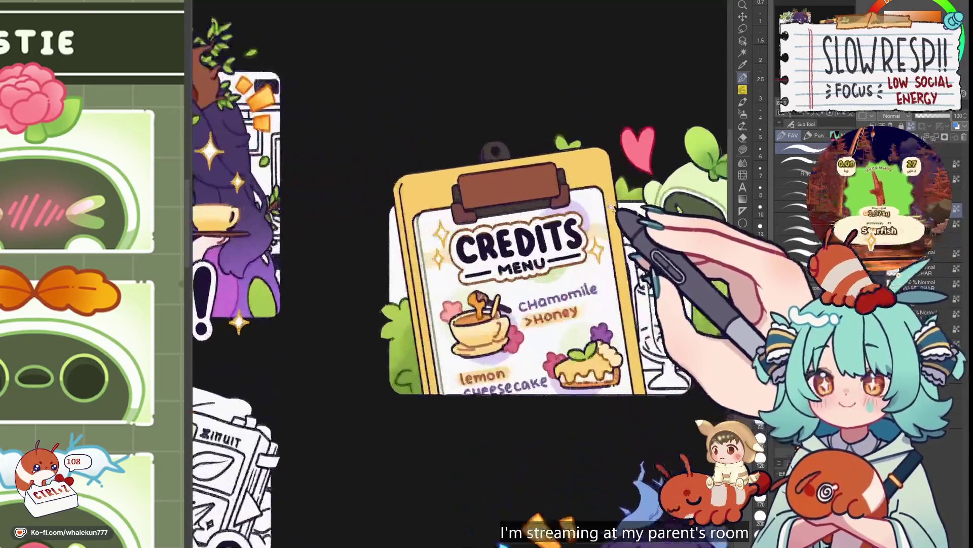
scroll(597, 234, up, 2)
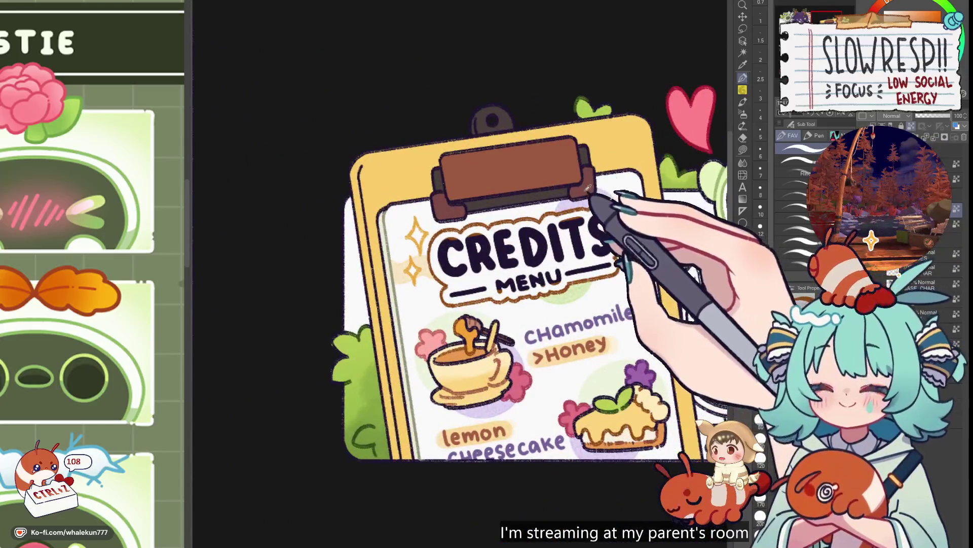
scroll(496, 260, up, 3)
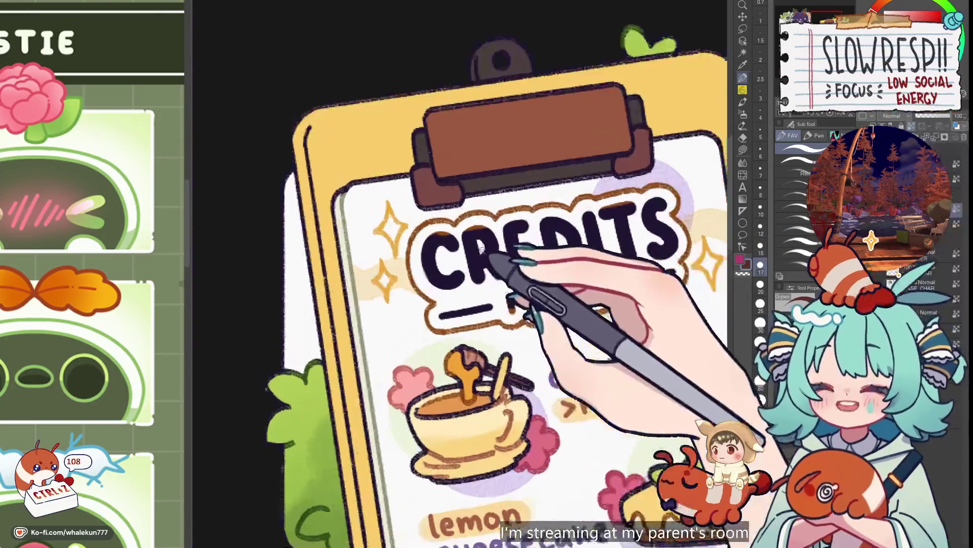
mouse_move(496, 260)
mouse_down()
mouse_move(509, 269)
mouse_move(469, 279)
mouse_move(474, 267)
mouse_move(537, 261)
mouse_move(548, 284)
mouse_move(573, 264)
mouse_move(615, 278)
mouse_move(661, 218)
mouse_move(654, 223)
mouse_move(710, 213)
mouse_move(692, 223)
mouse_move(699, 239)
mouse_up()
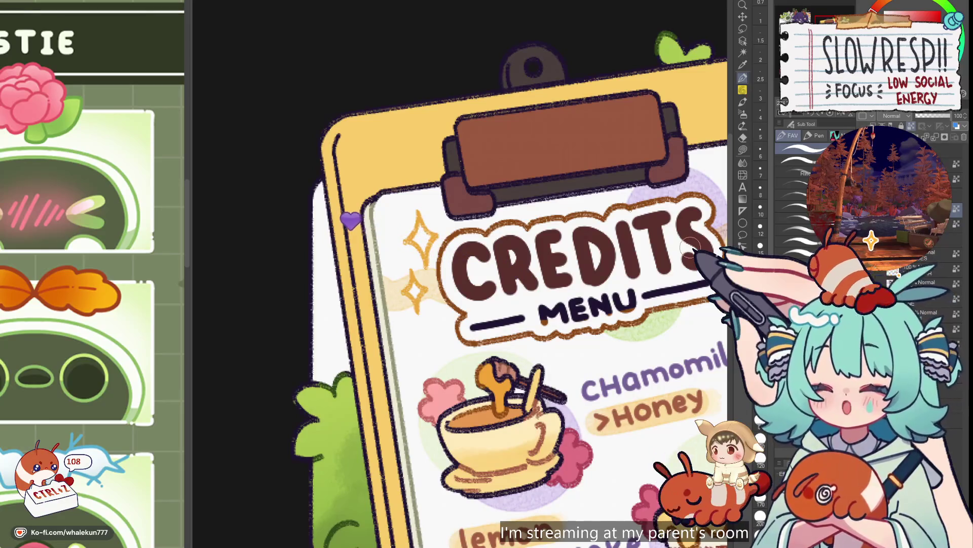
- Eyedrop the Chamomile purple and paint the bars on both sides of MENU with a larger brush
drag(692, 249, 644, 180)
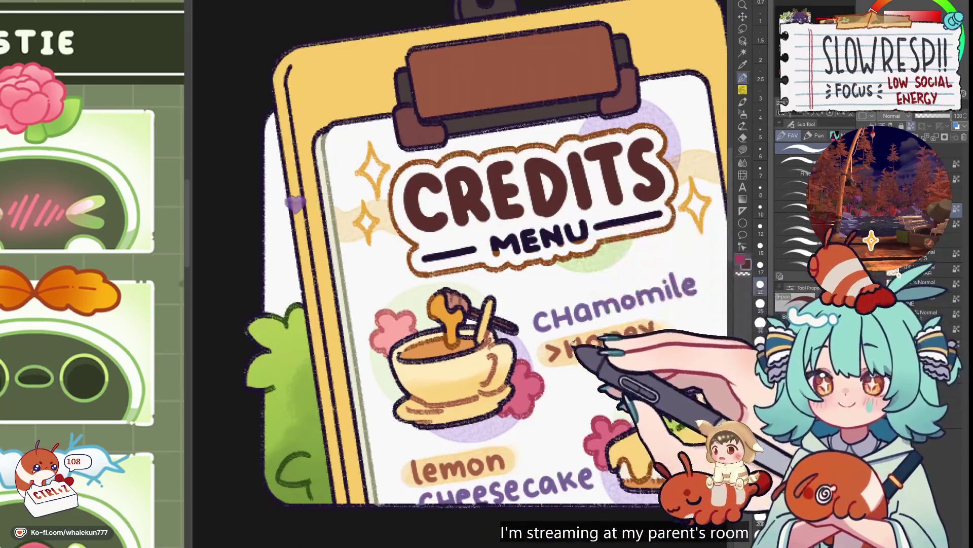
key(bracketright)
key(bracketright)
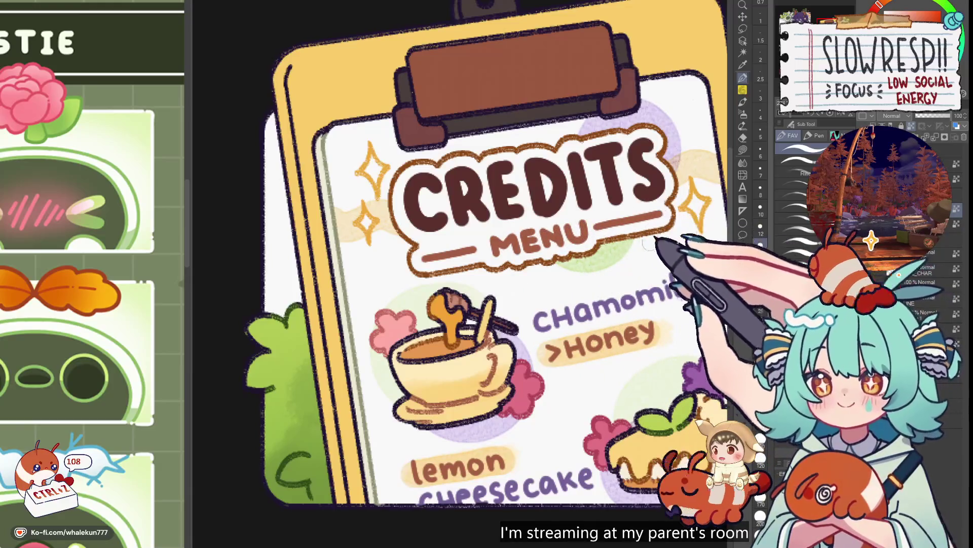
alt+click(553, 325)
drag(477, 252, 424, 259)
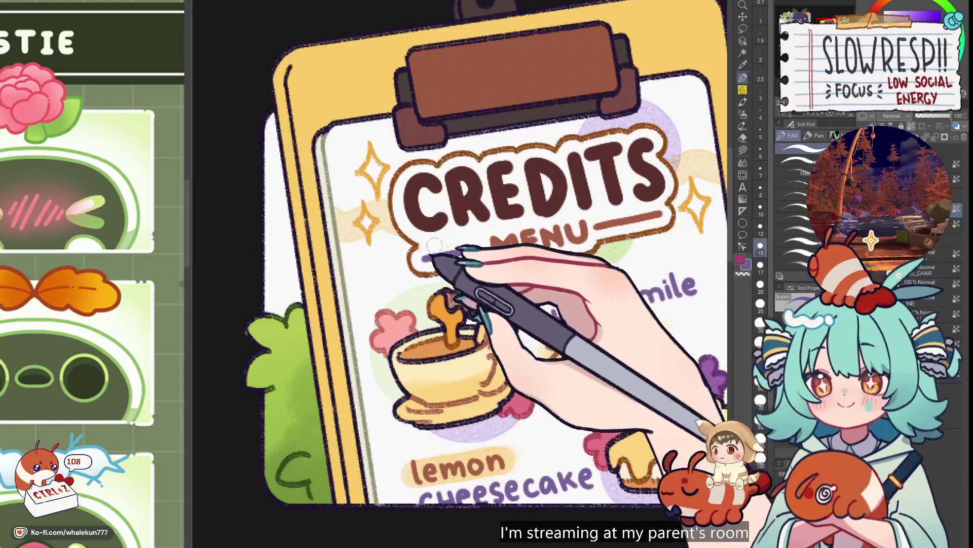
drag(594, 226, 658, 215)
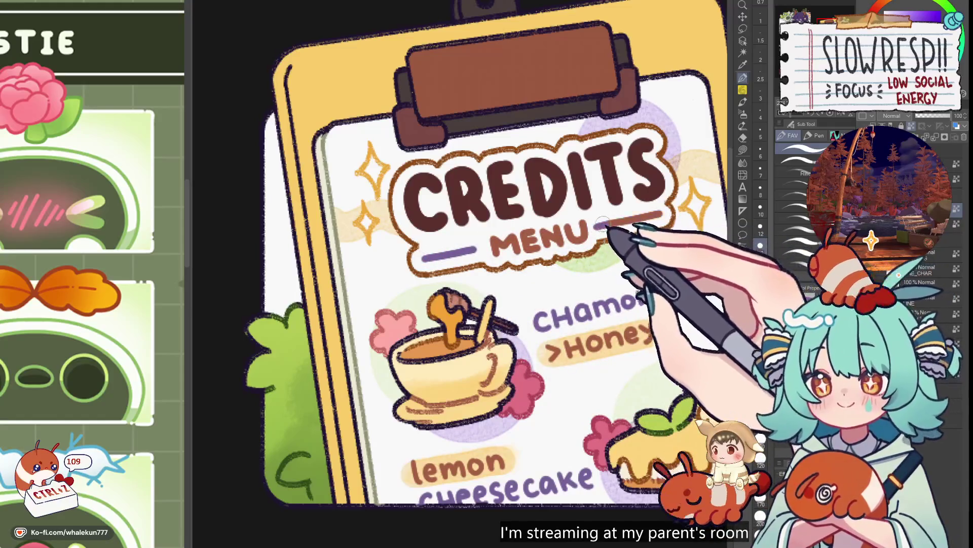
key(ctrl+0)
key(ctrl+plus)
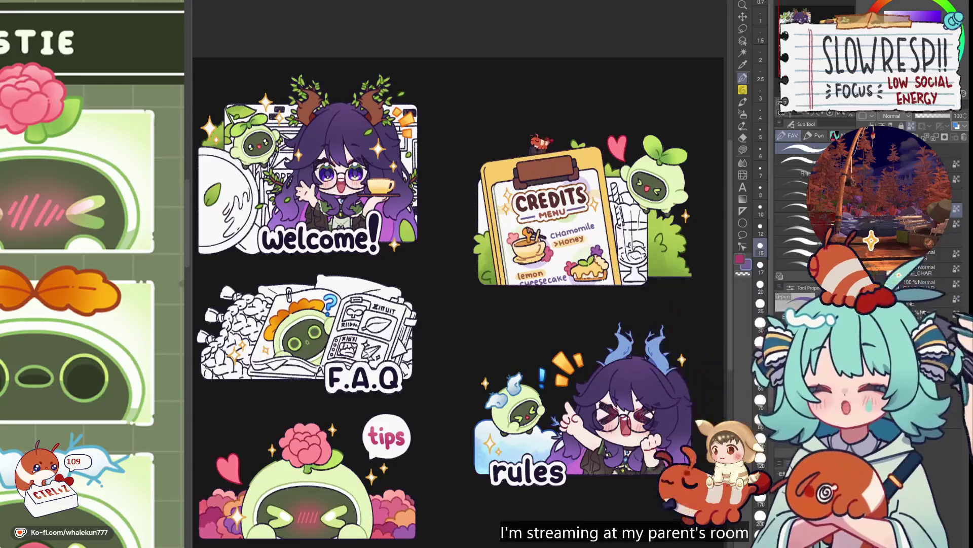
- Undo the last few brush strokes on the Credits panel
key(ctrl+plus)
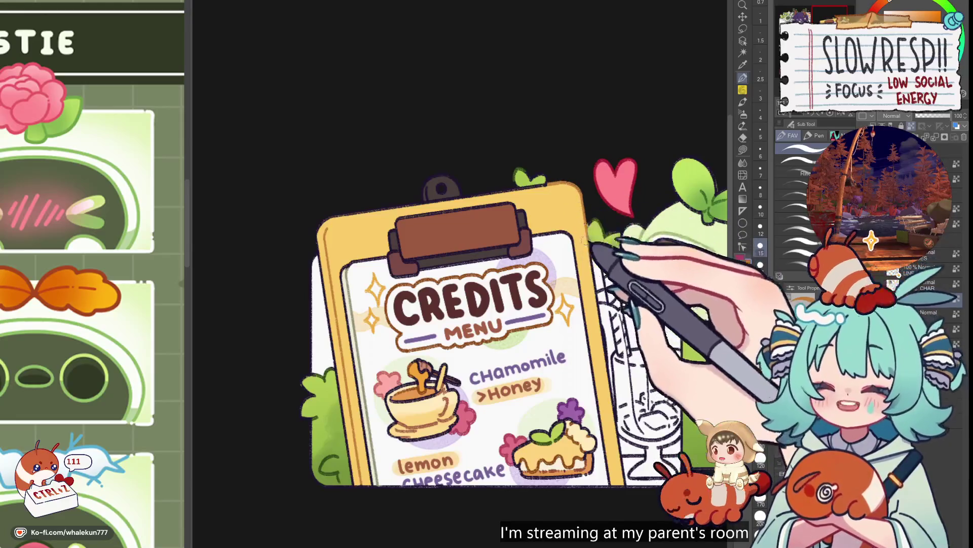
key(ctrl+z)
key(ctrl+z)
key(ctrl+z)
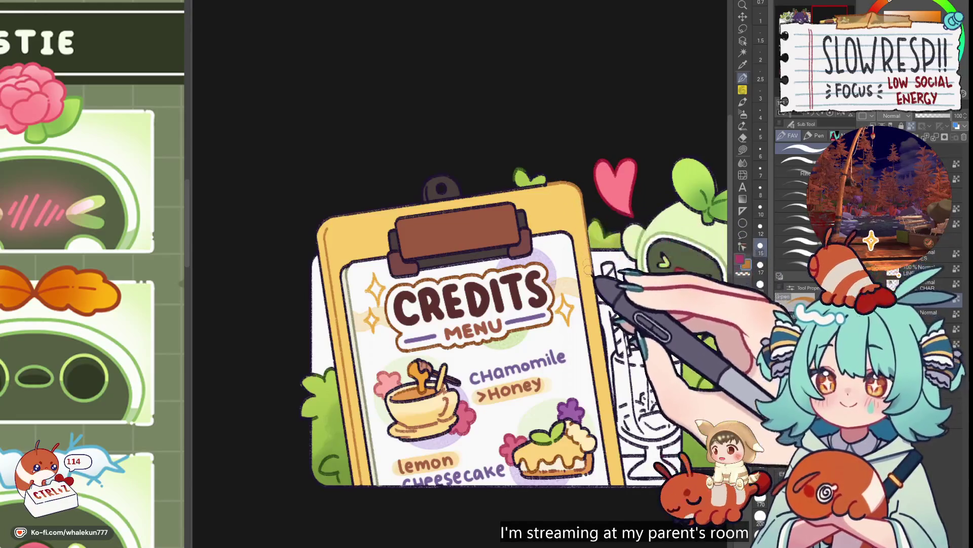
drag(457, 304, 498, 309)
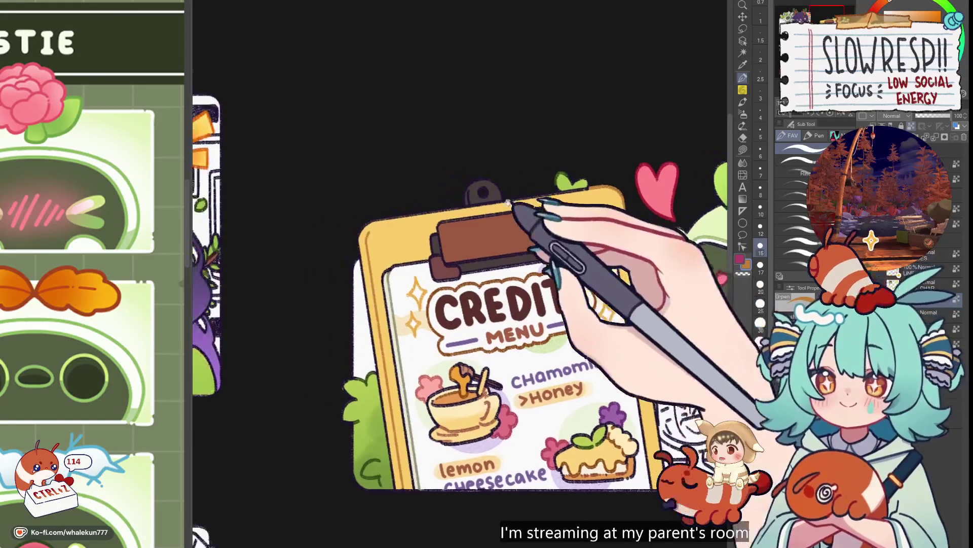
key(ctrl+z)
drag(574, 238, 627, 240)
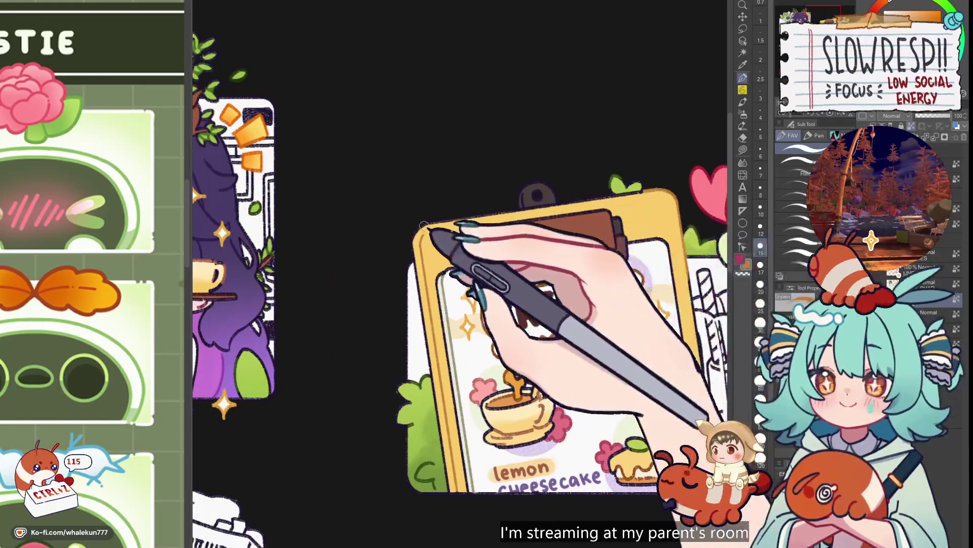
drag(532, 329, 508, 328)
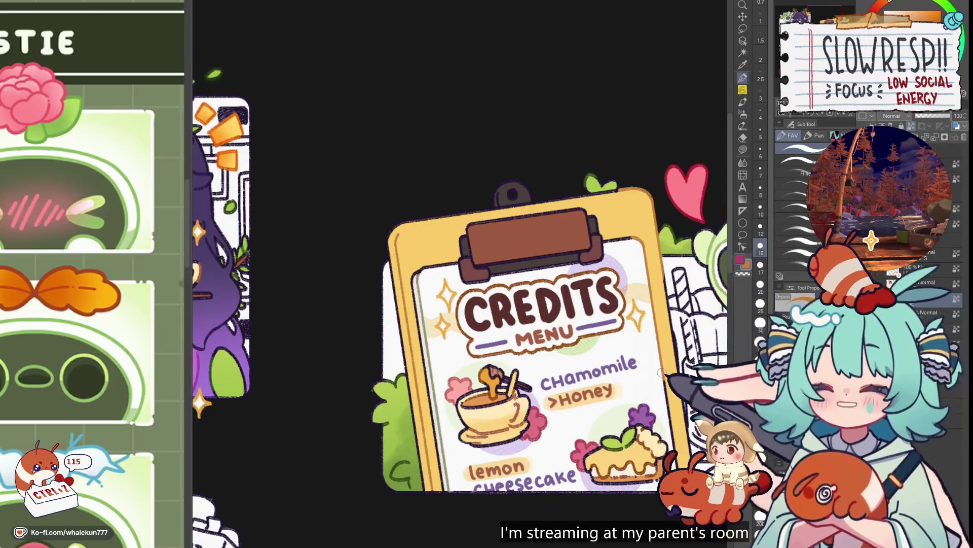
- Frame the full Credits and F.A.Q panels, keeping the brush at size 15
scroll(661, 372, down, 3)
scroll(634, 292, up, 1)
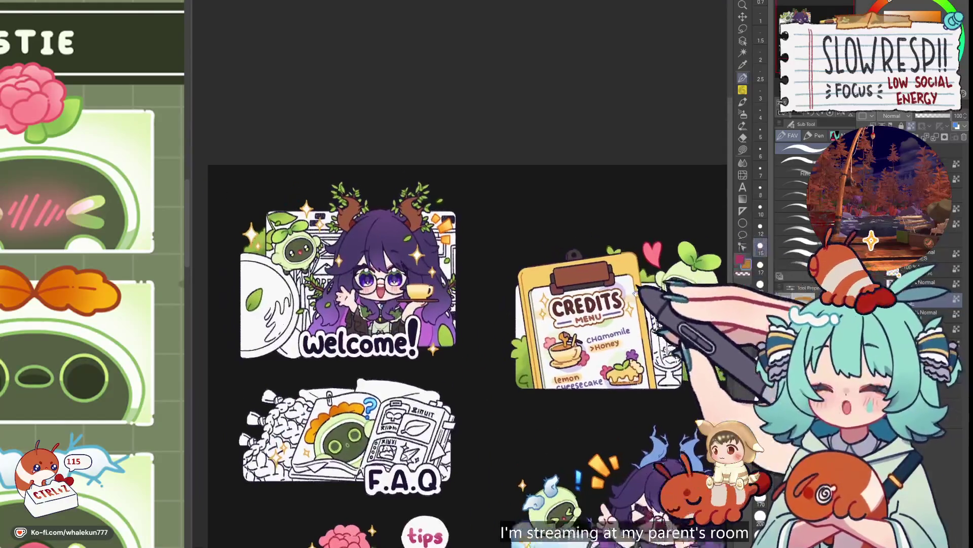
scroll(634, 292, up, 2)
scroll(530, 233, up, 2)
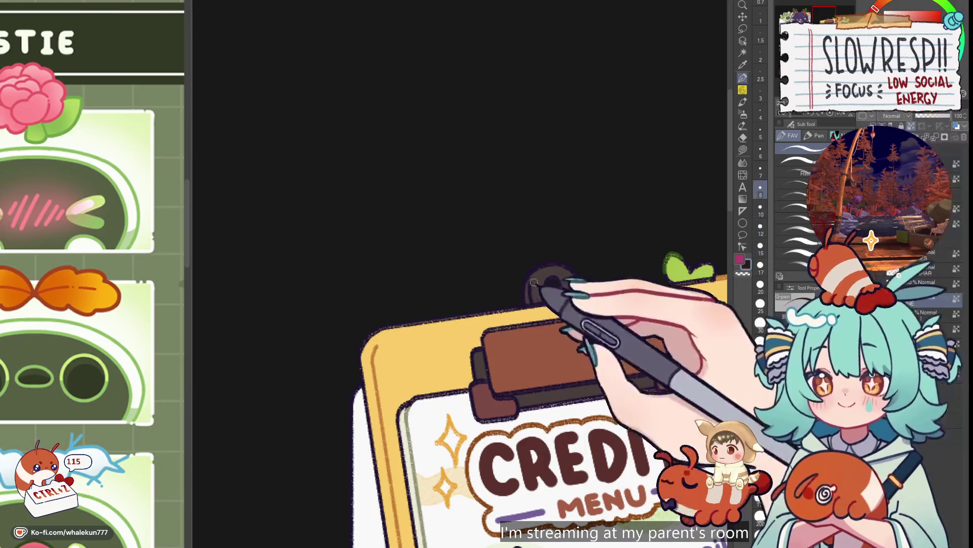
key(bracketleft)
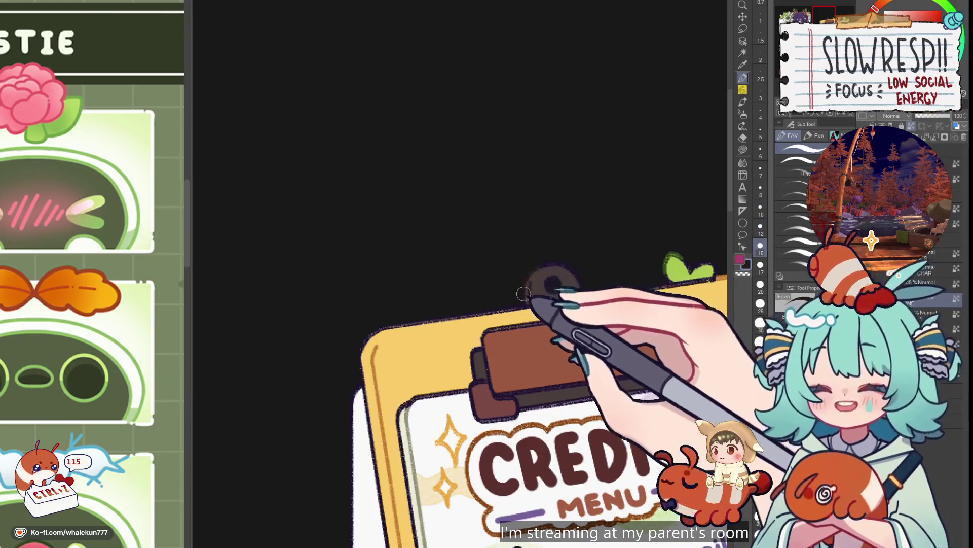
key(bracketright)
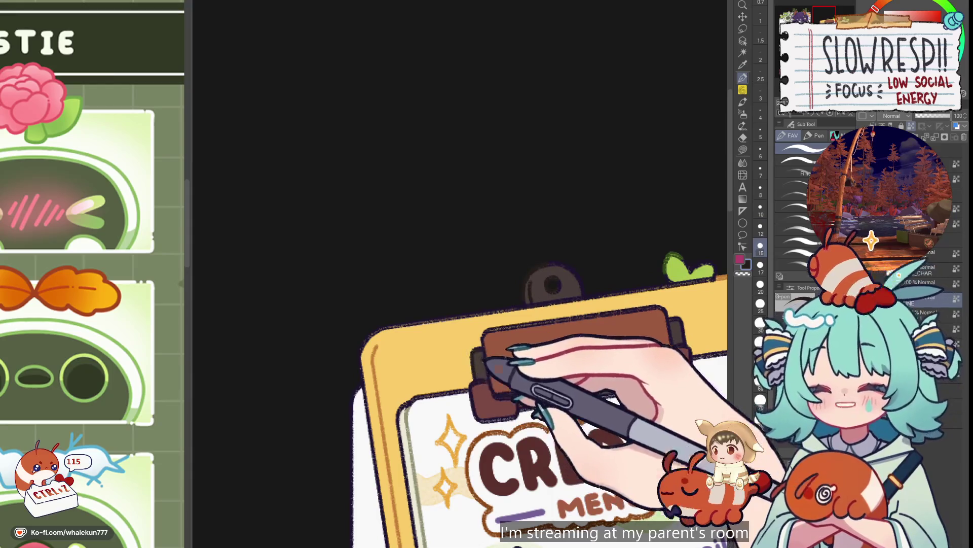
drag(582, 387, 559, 335)
scroll(556, 329, down, 3)
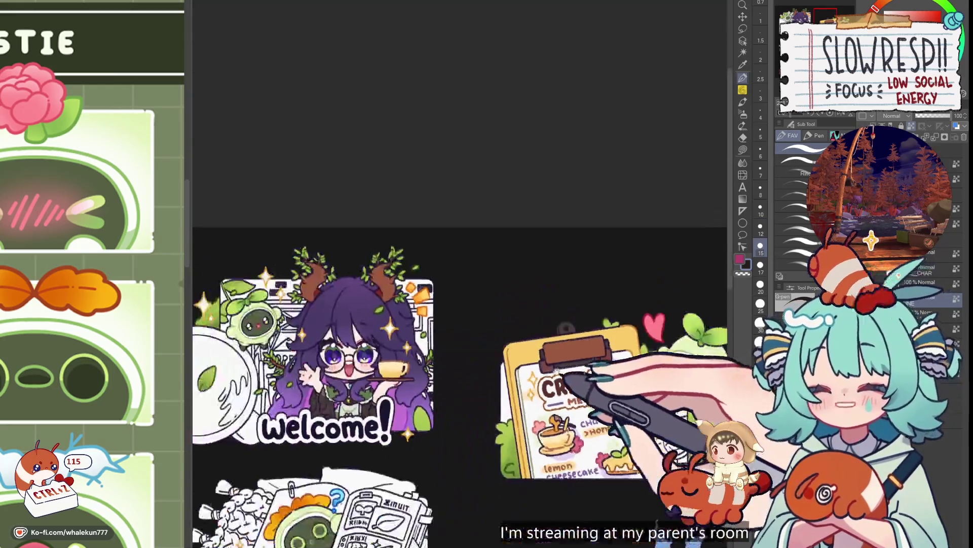
drag(597, 422, 526, 328)
drag(597, 409, 629, 337)
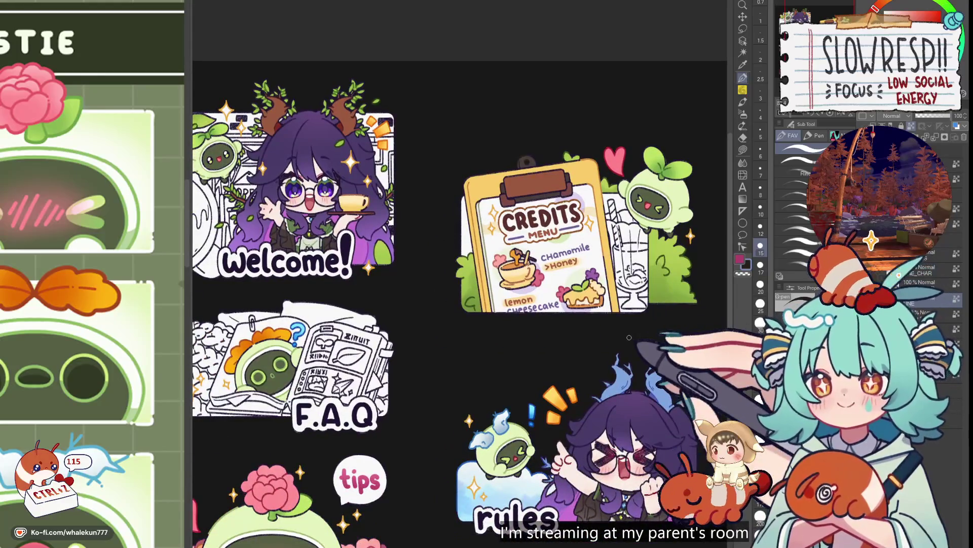
scroll(629, 337, up, 2)
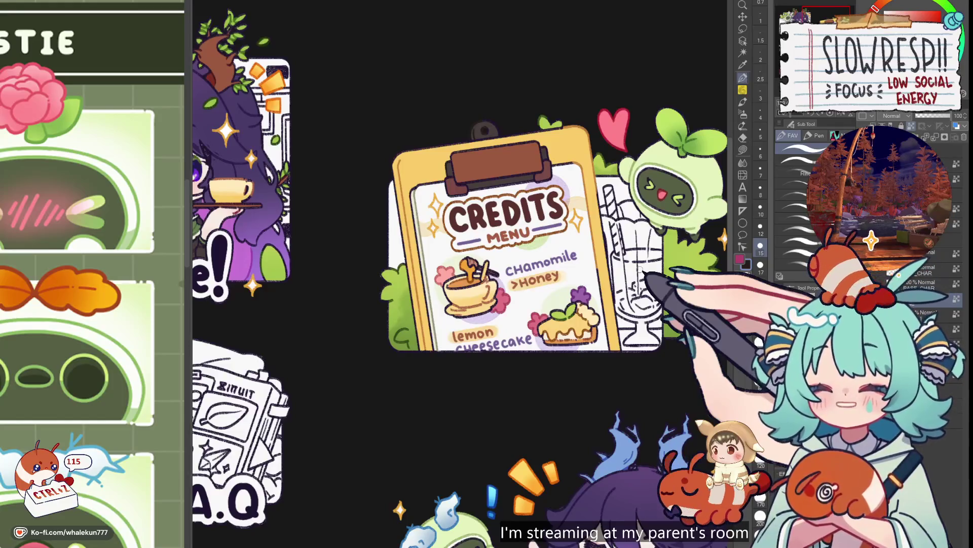
- Choose the Fill tool's Lasso fill sub tool and reframe on the Credits clipboard
click(743, 150)
click(742, 151)
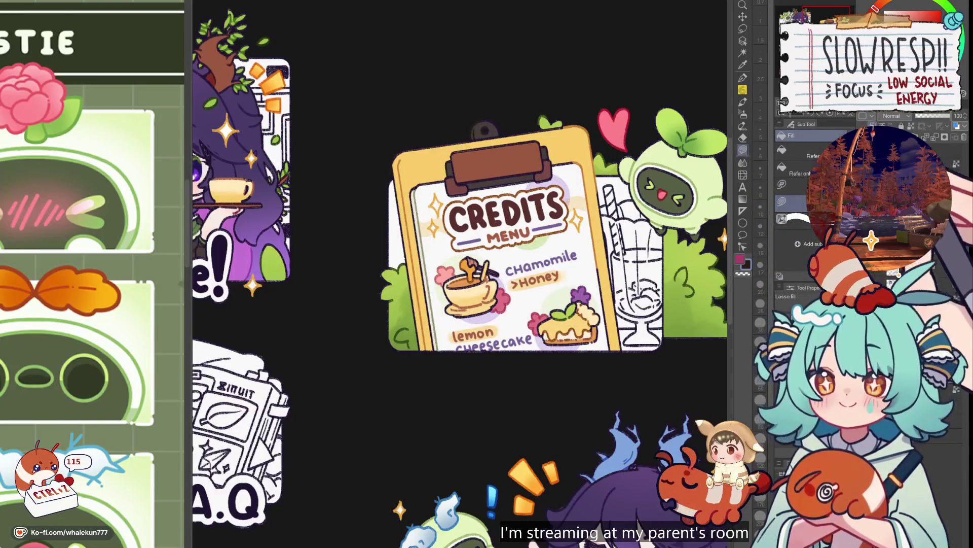
key(ctrl+minus)
key(ctrl+minus)
key(ctrl+plus)
key(ctrl+plus)
key(ctrl+plus)
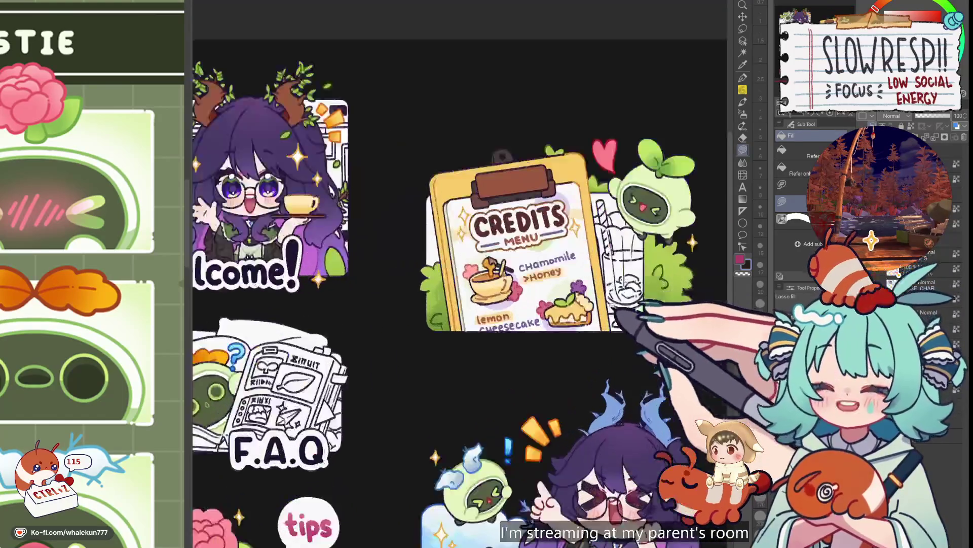
key(ctrl+minus)
key(ctrl+plus)
key(ctrl+plus)
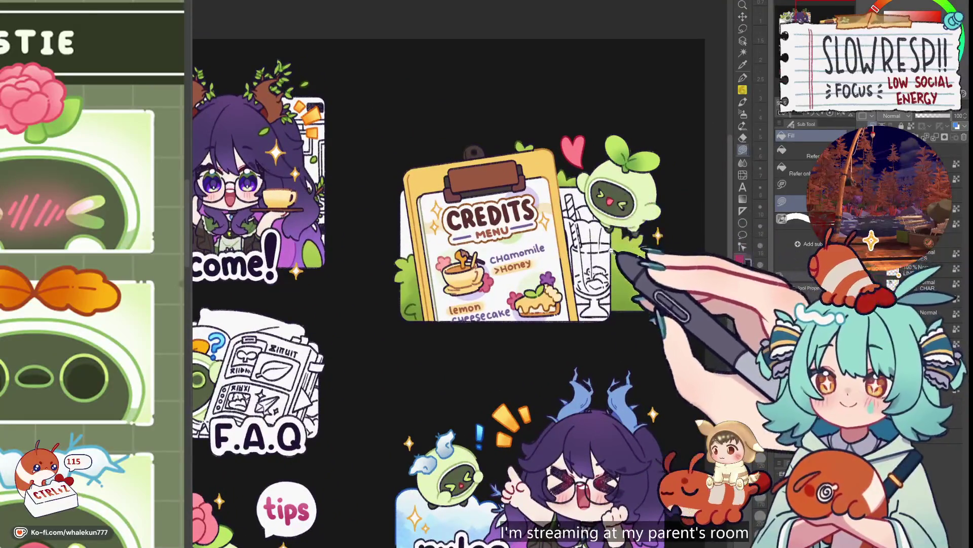
- Lasso-fill the inside of the Credits drink glass with solid purple
key(ctrl+minus)
key(ctrl+minus)
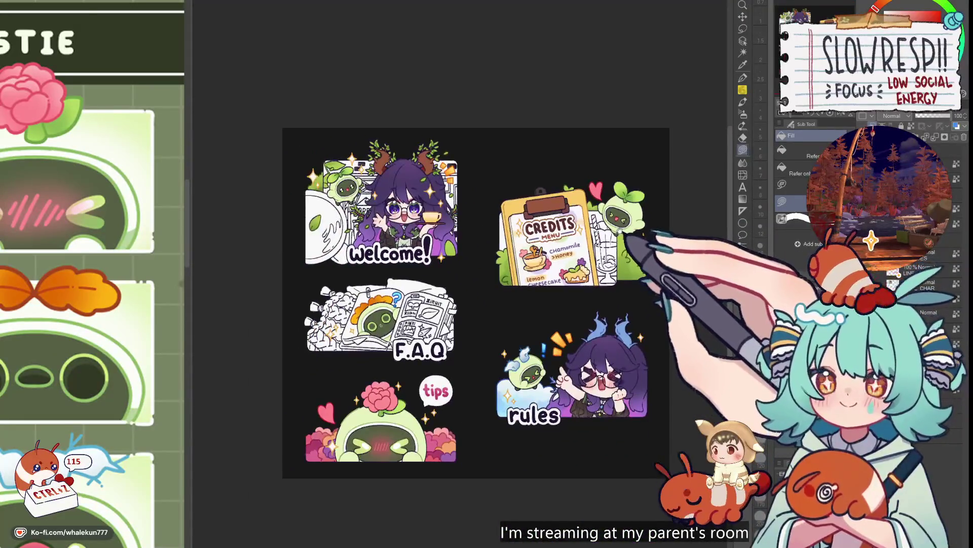
drag(620, 250, 619, 325)
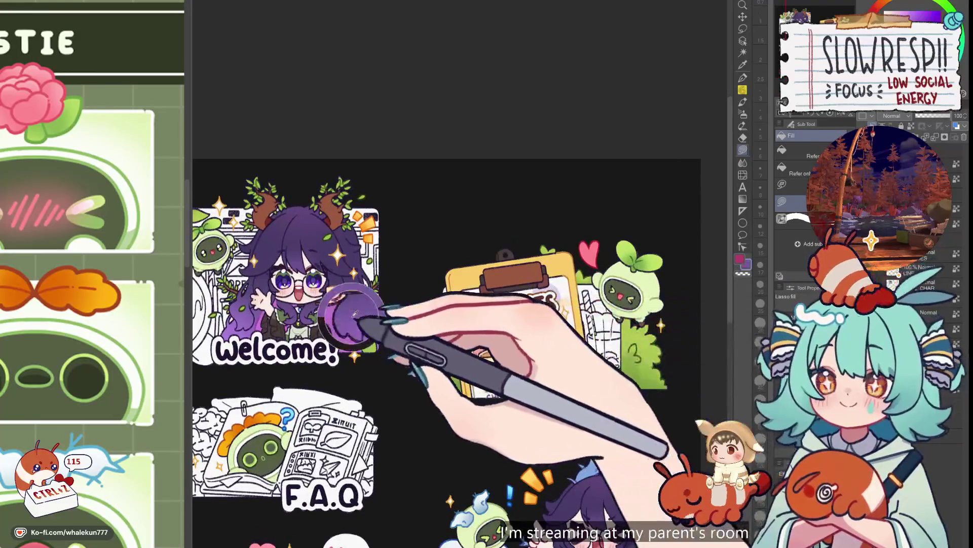
key(ctrl+plus)
key(ctrl+plus)
key(ctrl+plus)
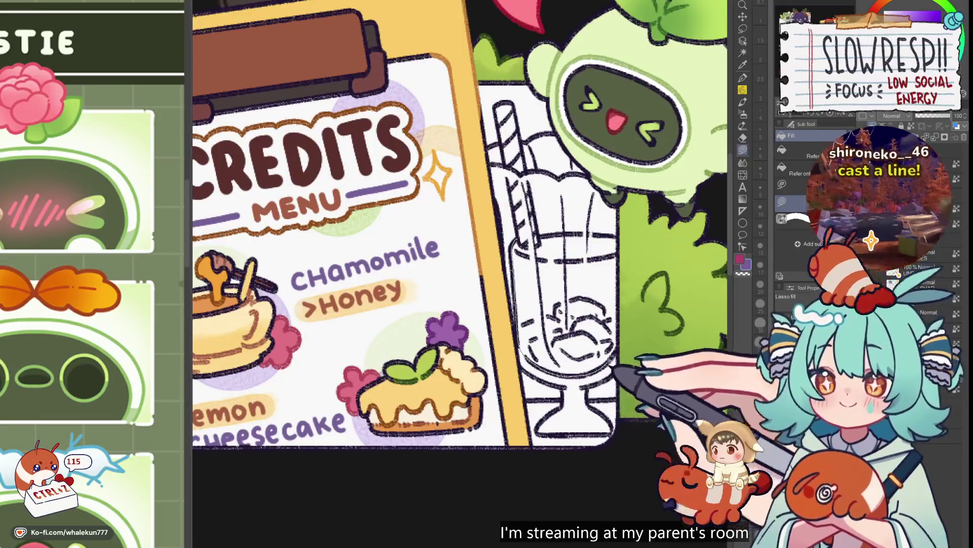
drag(617, 246, 557, 245)
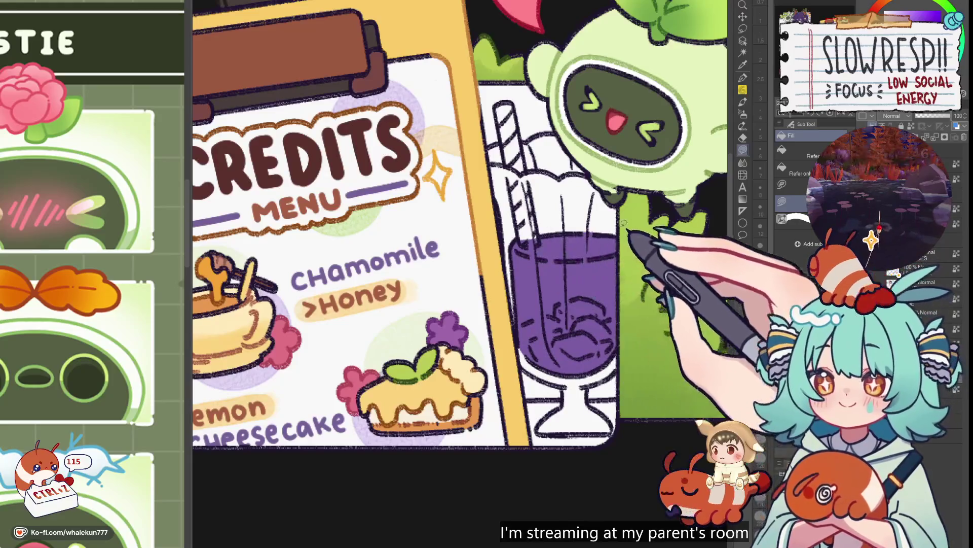
key(ctrl+0)
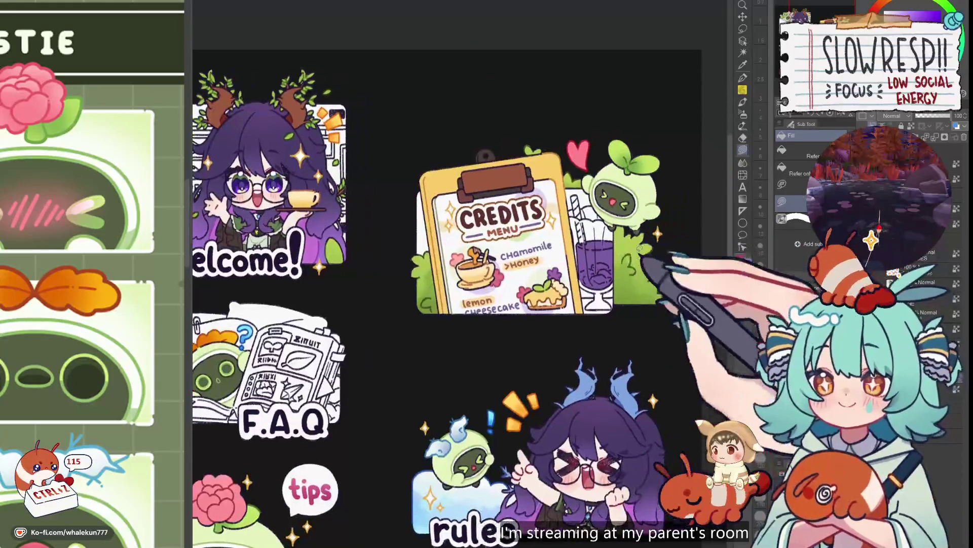
- Spray pink with the Airbrush across the drink's top, lighter toward the rim
key(b)
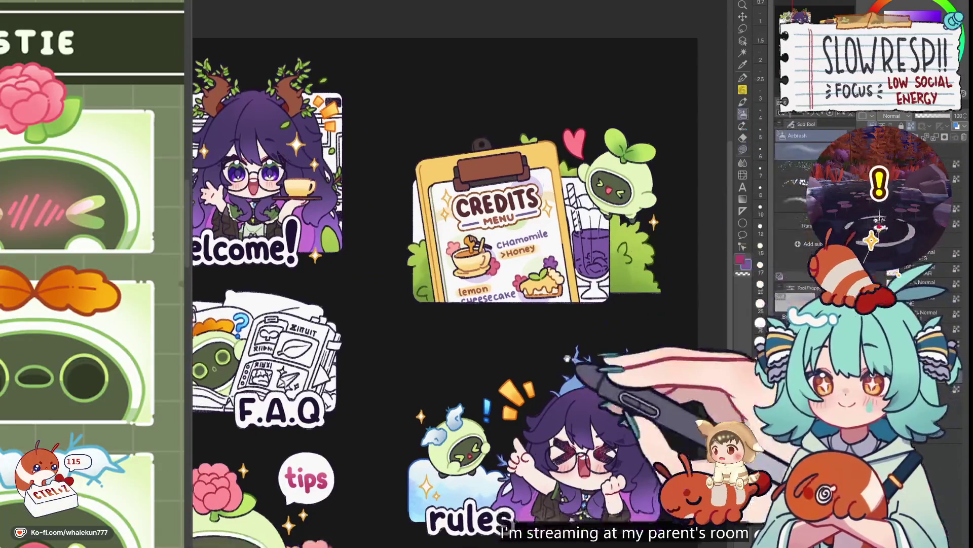
drag(507, 304, 522, 225)
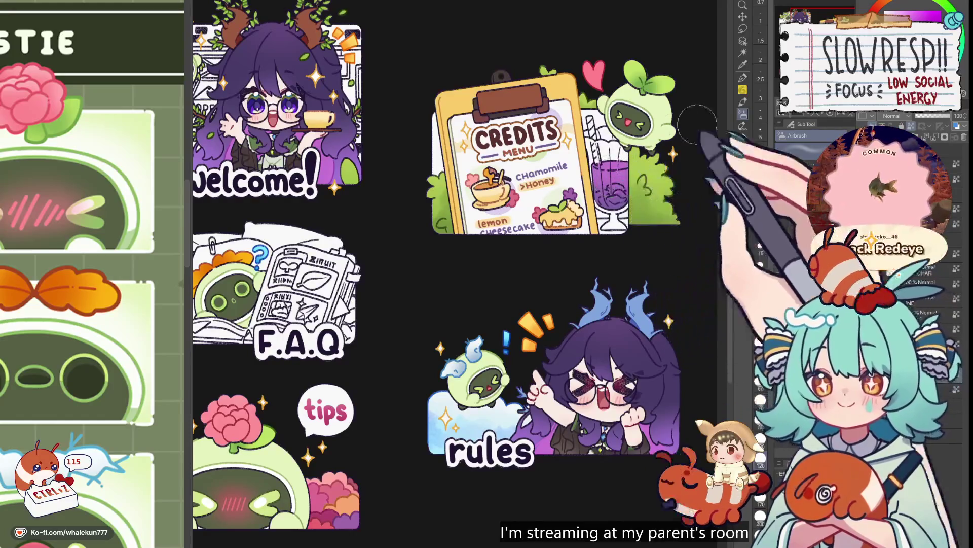
drag(673, 185, 651, 244)
scroll(598, 223, up, 2)
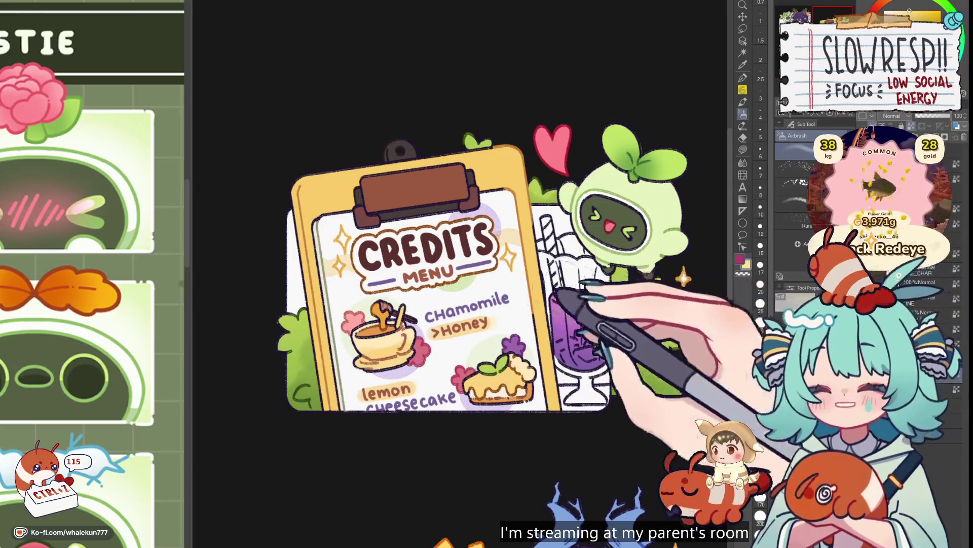
drag(555, 302, 608, 299)
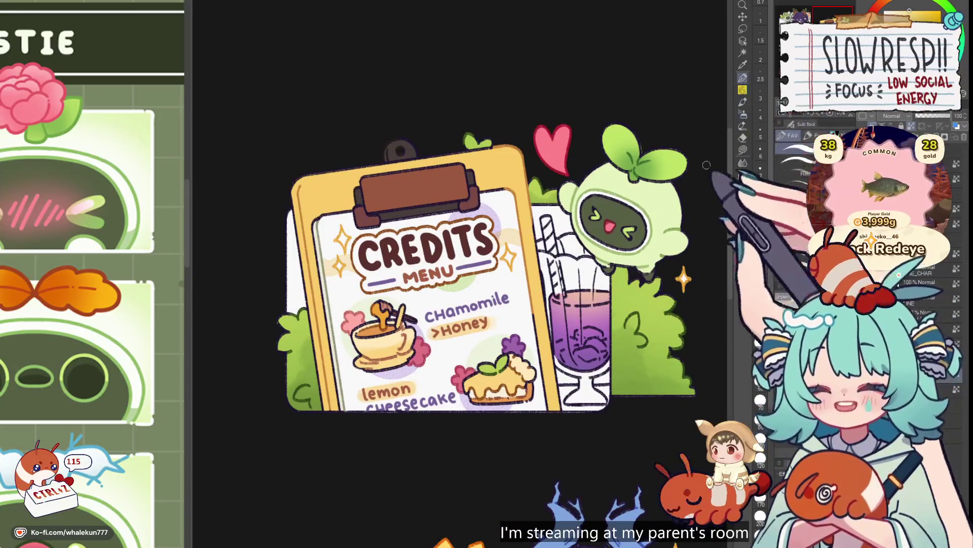
scroll(607, 278, up, 2)
- Eyedrop the drink purple and paint darker swirl shading around the ice at size 8
alt+click(607, 278)
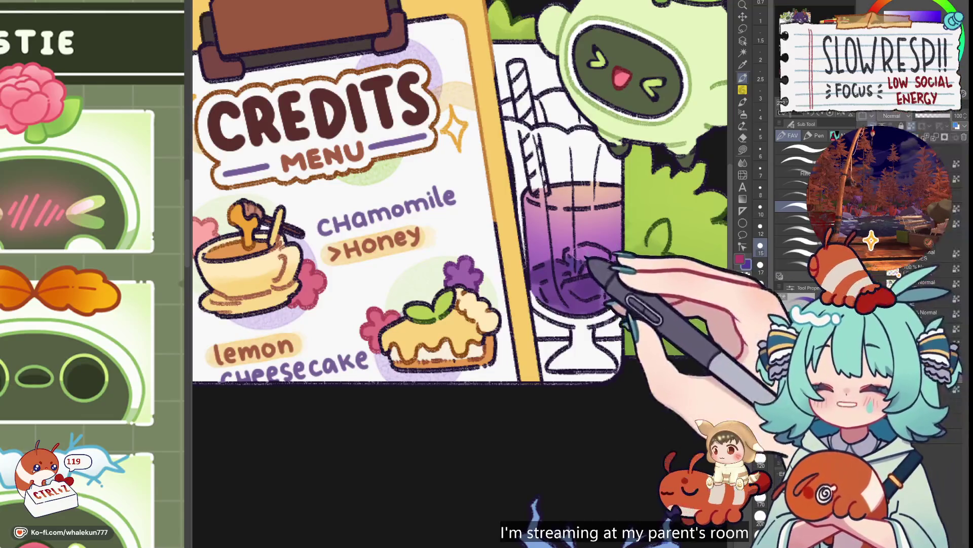
key(ctrl+z)
key(ctrl+z)
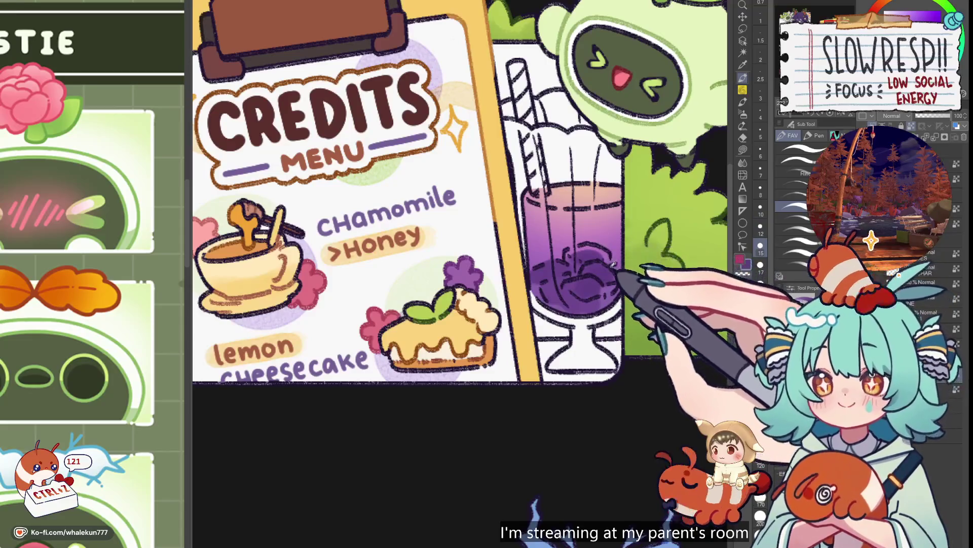
key(bracketleft)
key(bracketleft)
key(bracketleft)
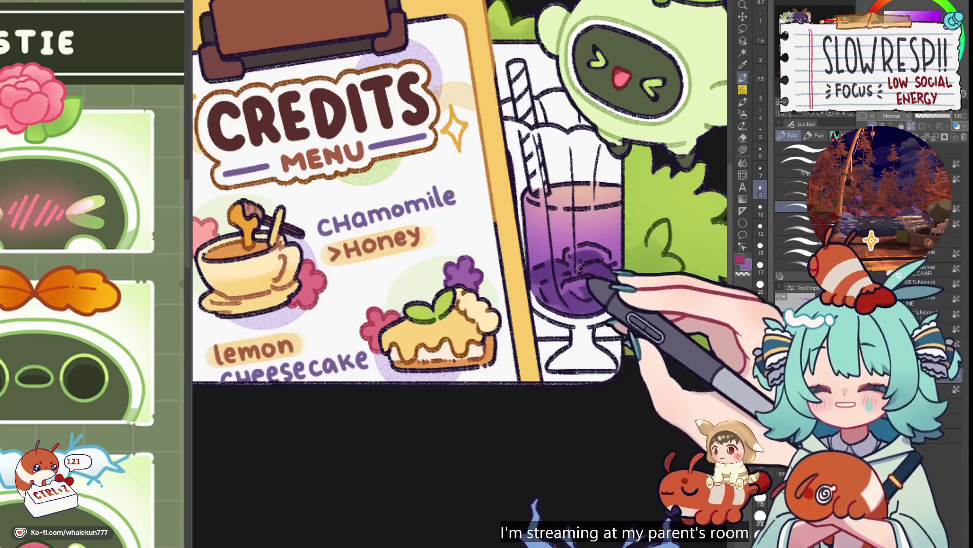
key(ctrl+z)
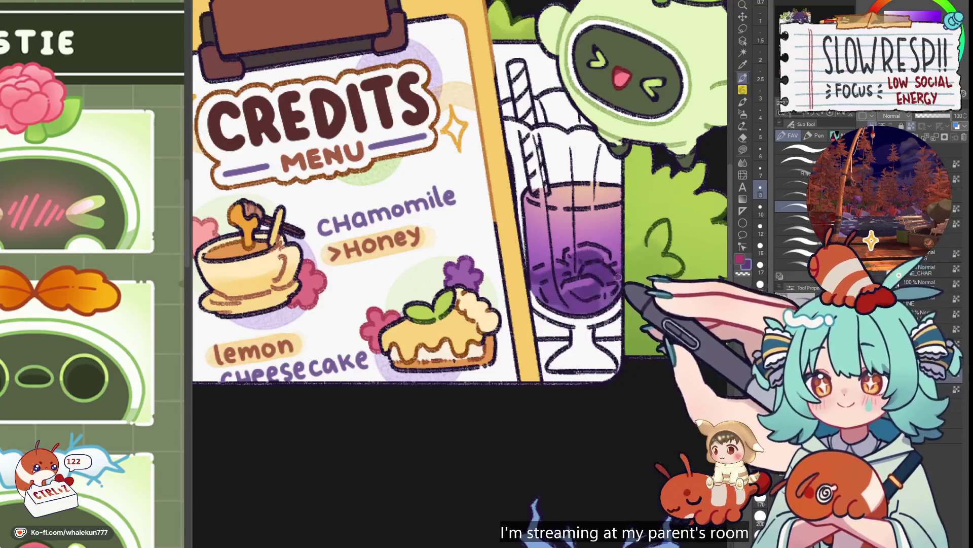
scroll(632, 264, down, 5)
scroll(630, 278, up, 5)
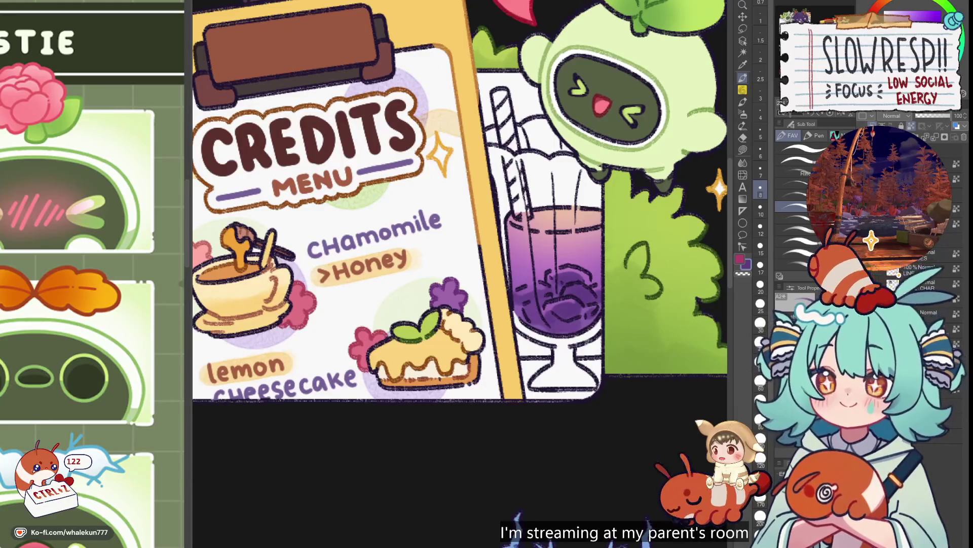
click(794, 148)
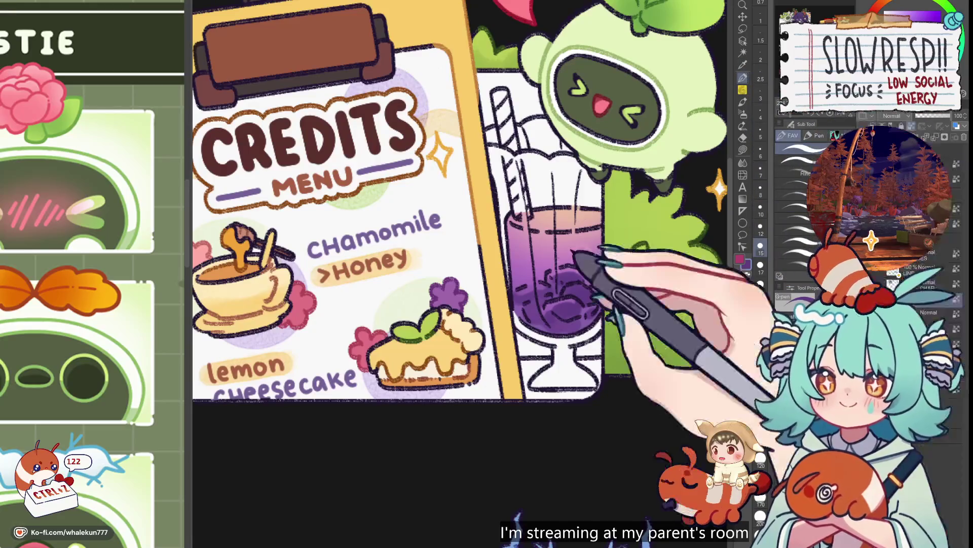
key(bracketleft)
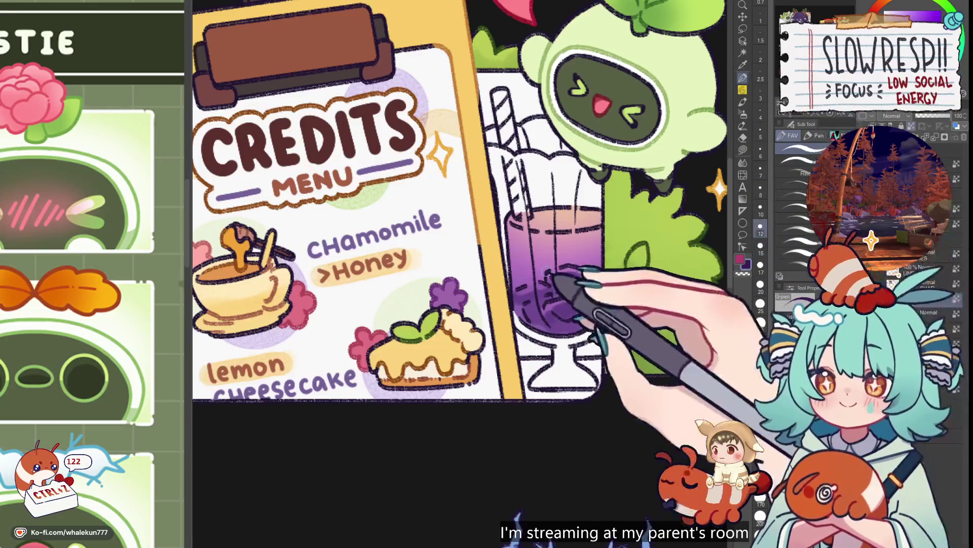
key(bracketright)
drag(560, 283, 539, 325)
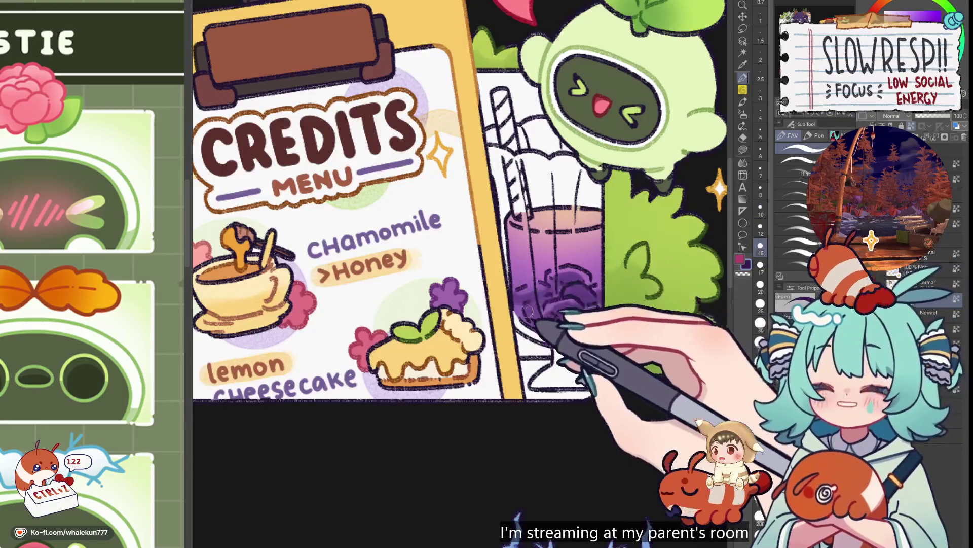
alt+click(548, 234)
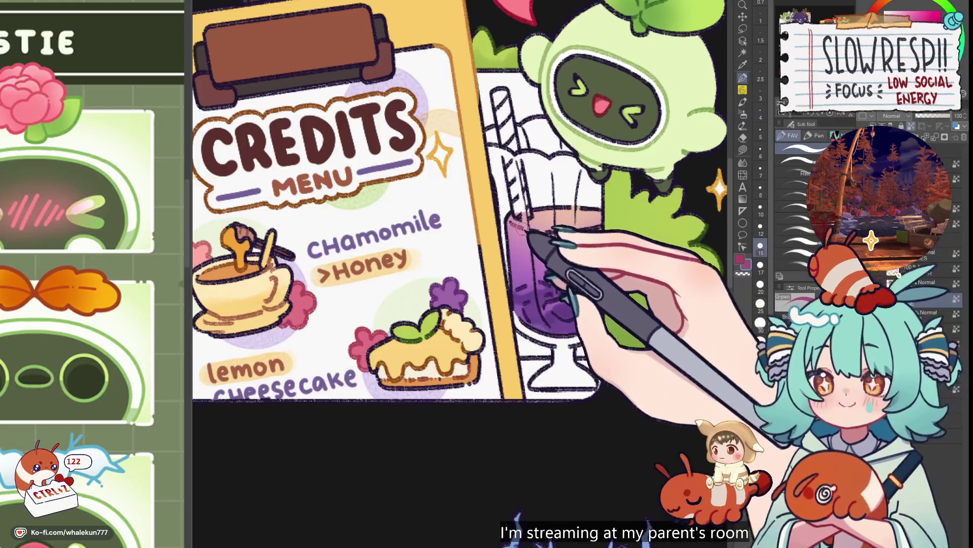
key(ctrl+z)
key(bracketleft)
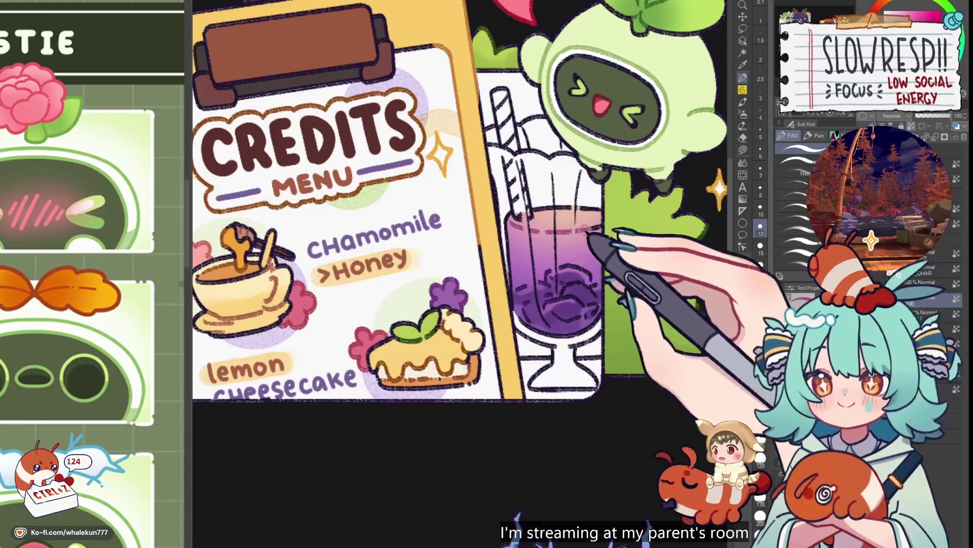
scroll(611, 217, down, 5)
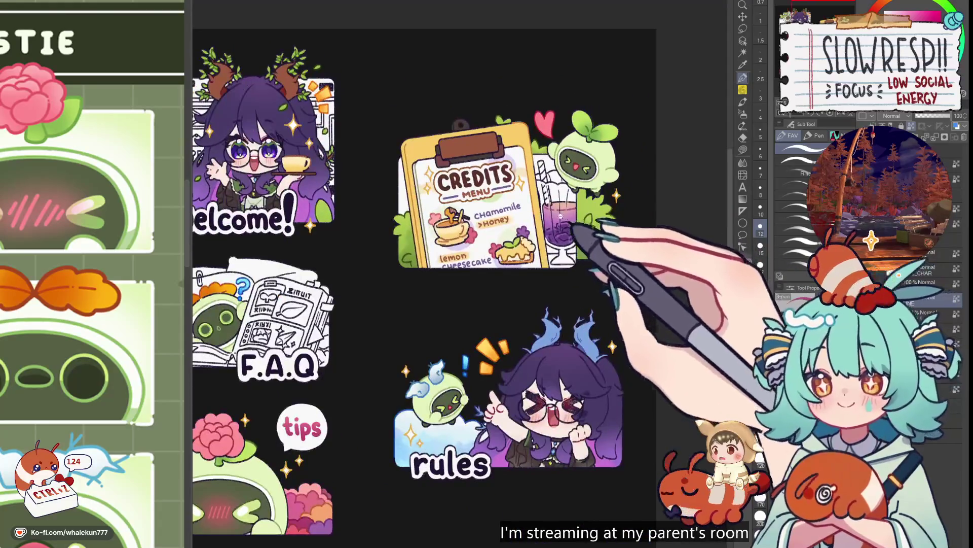
scroll(586, 238, up, 4)
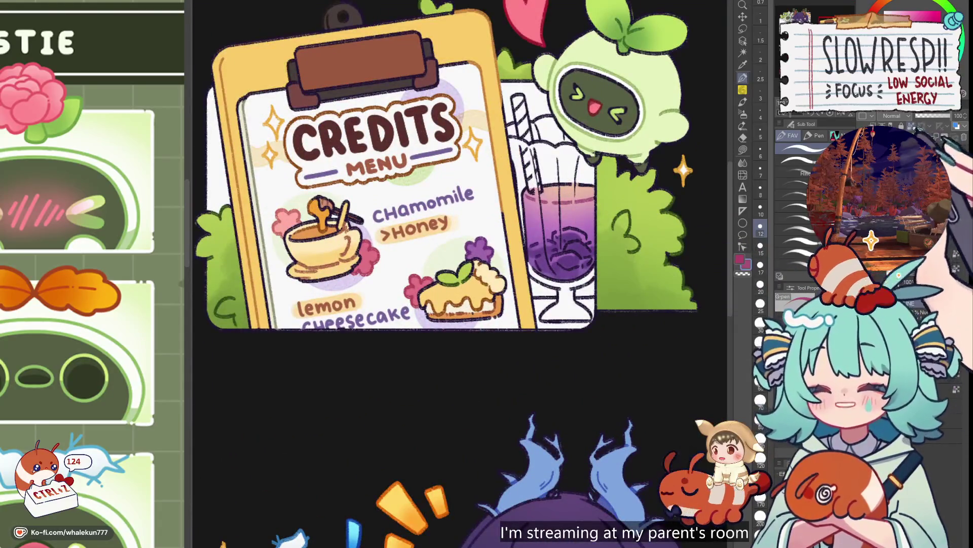
key(p)
scroll(525, 278, up, 4)
drag(526, 278, 525, 282)
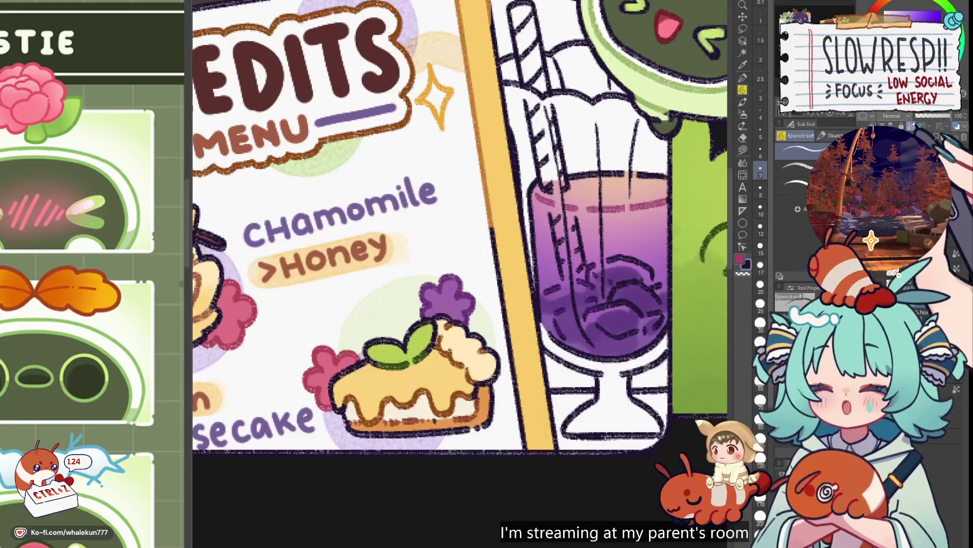
- Fill the drink's straw yellow with the Fill tool
click(742, 149)
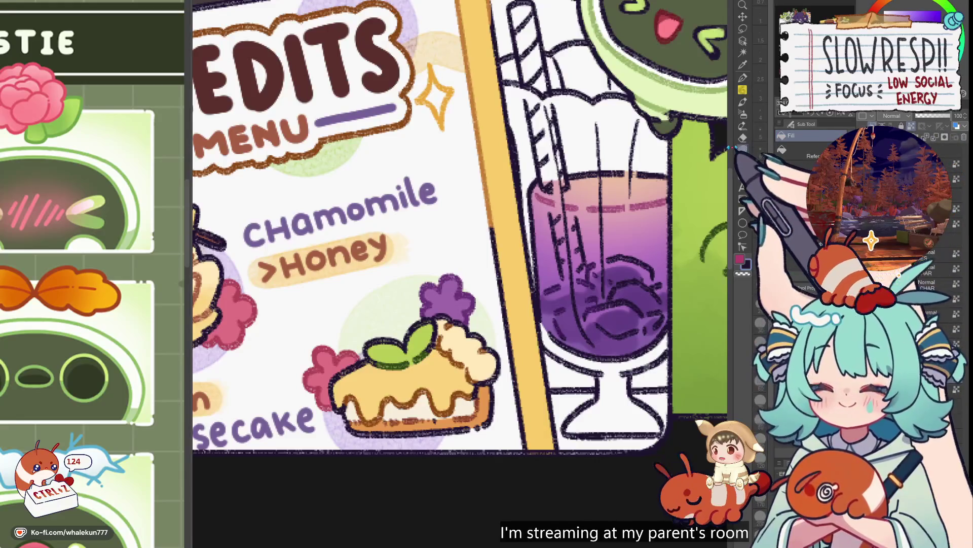
scroll(628, 259, down, 3)
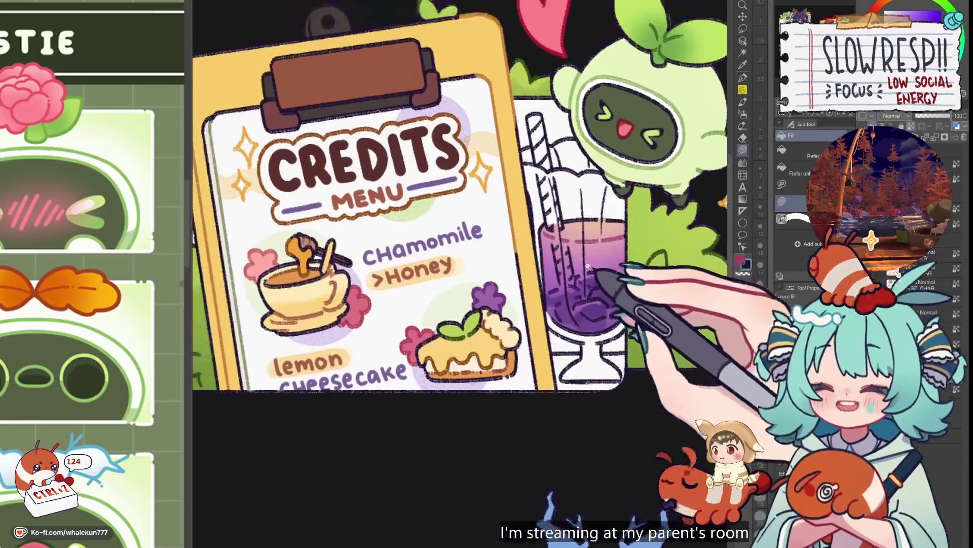
scroll(604, 279, up, 3)
scroll(618, 274, down, 3)
scroll(626, 266, up, 1)
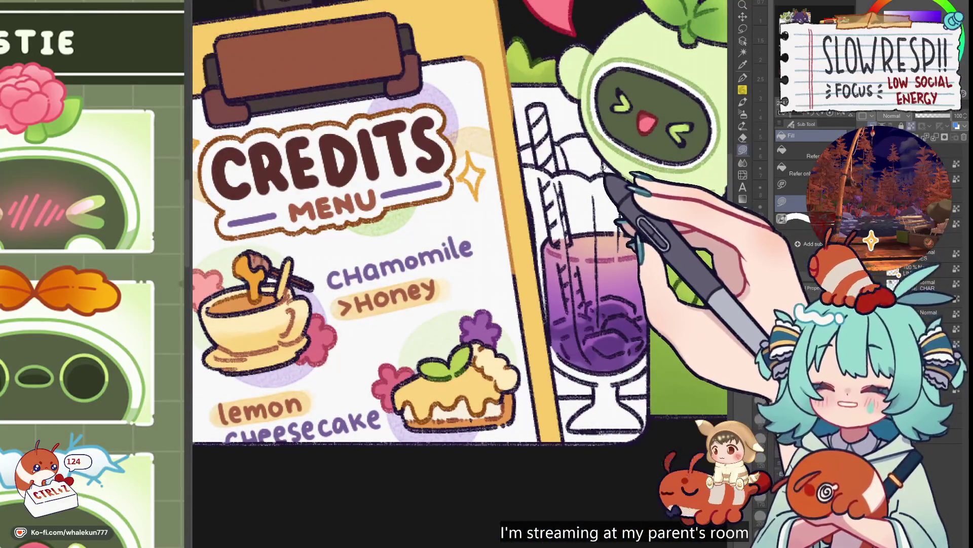
scroll(597, 245, down, 3)
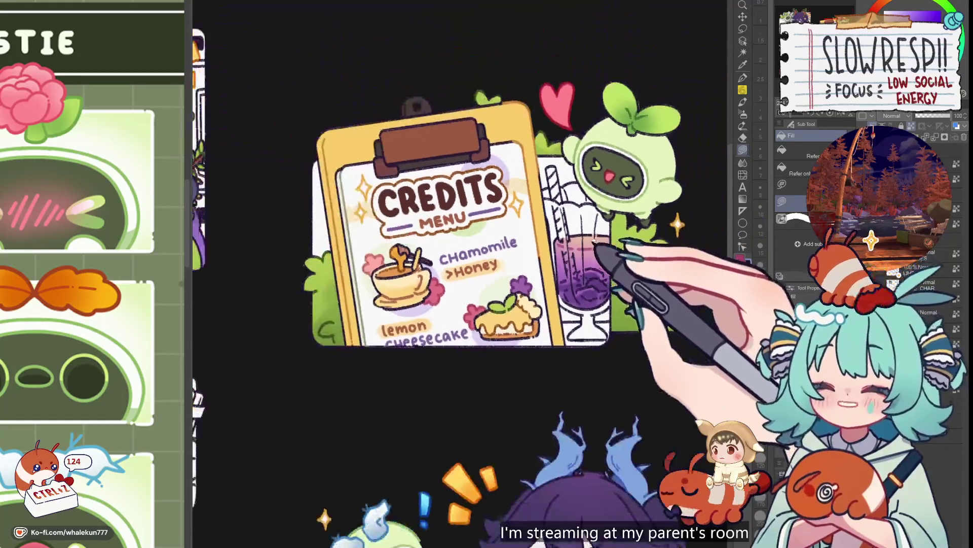
scroll(593, 259, up, 2)
scroll(523, 230, up, 2)
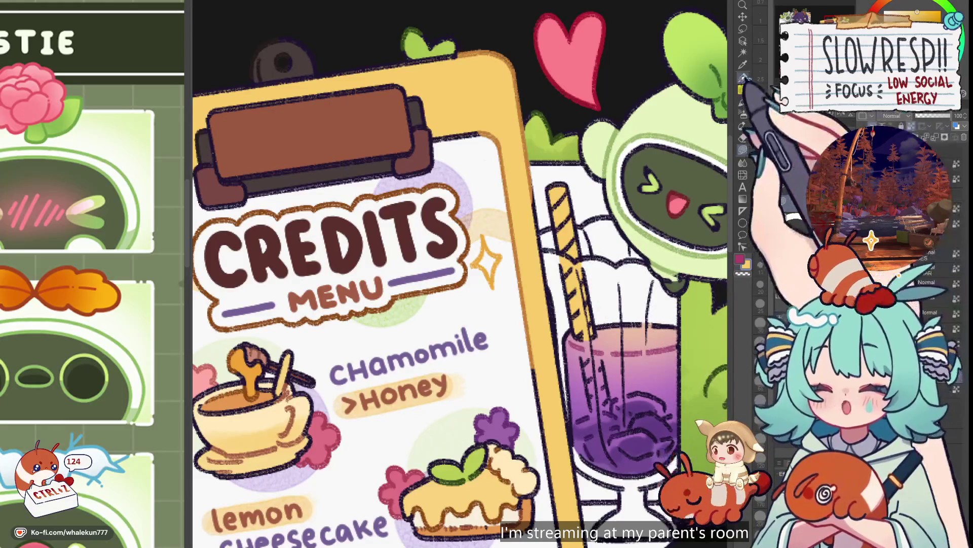
drag(636, 327, 626, 203)
- Set up the G-pen, stepping its size from 15 to 10 to 5
key(p)
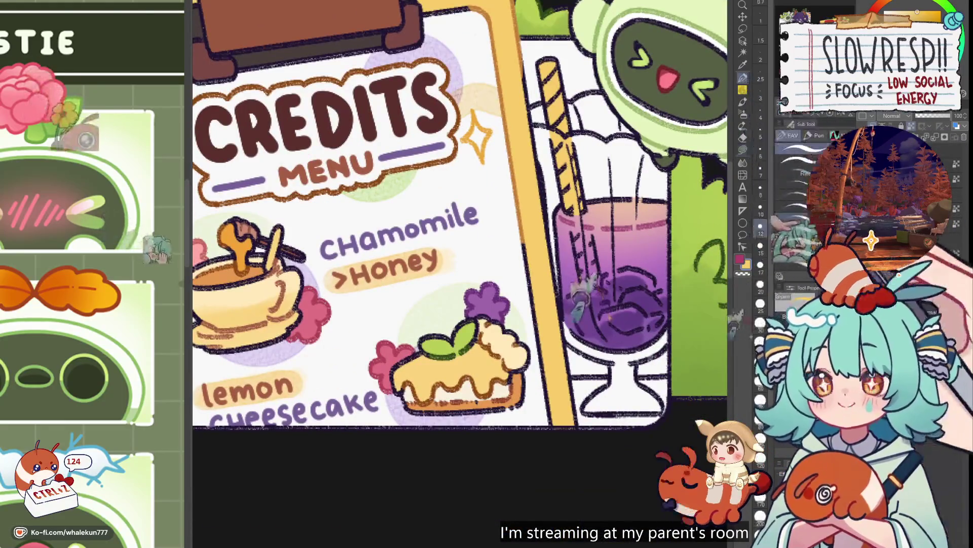
key(p)
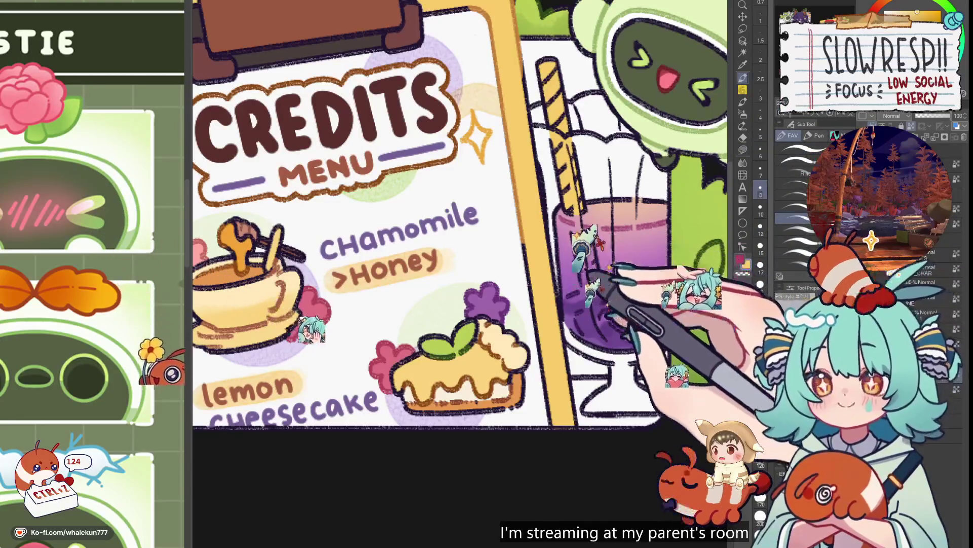
click(796, 147)
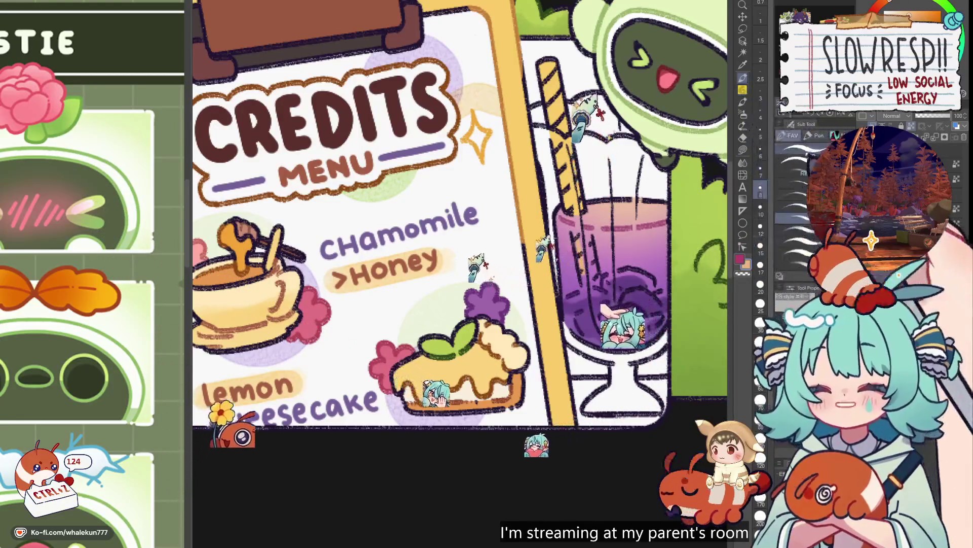
key(bracketleft)
key(bracketleft)
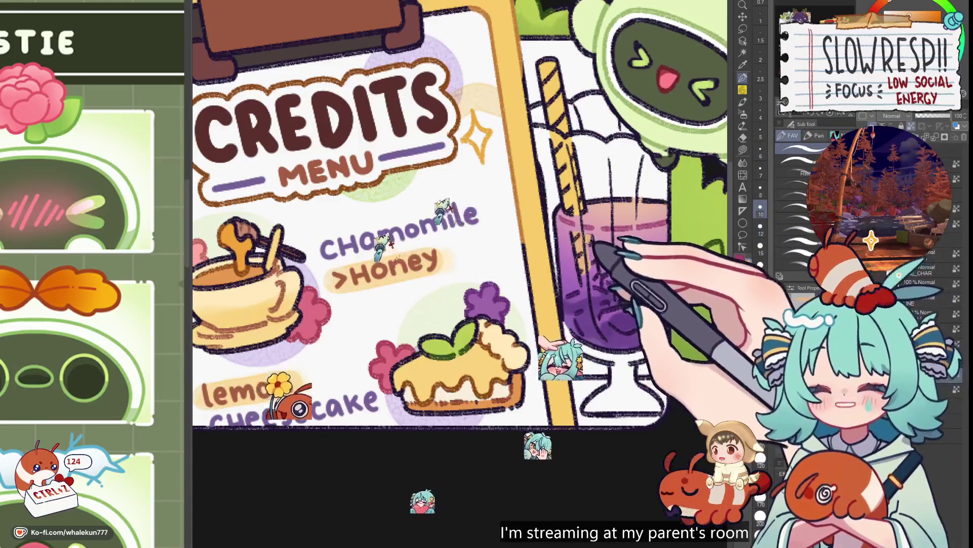
key(p)
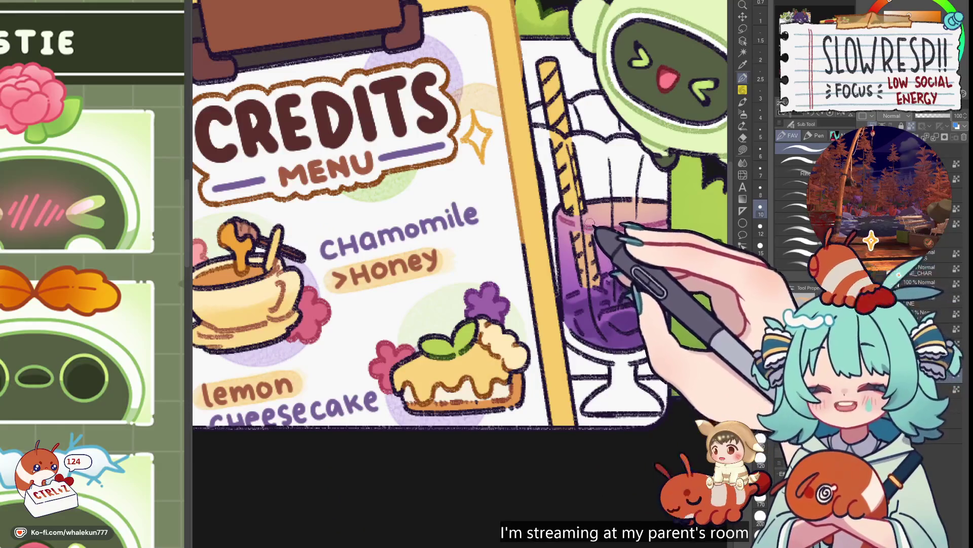
key(bracketleft)
key(bracketleft)
key(bracketleft)
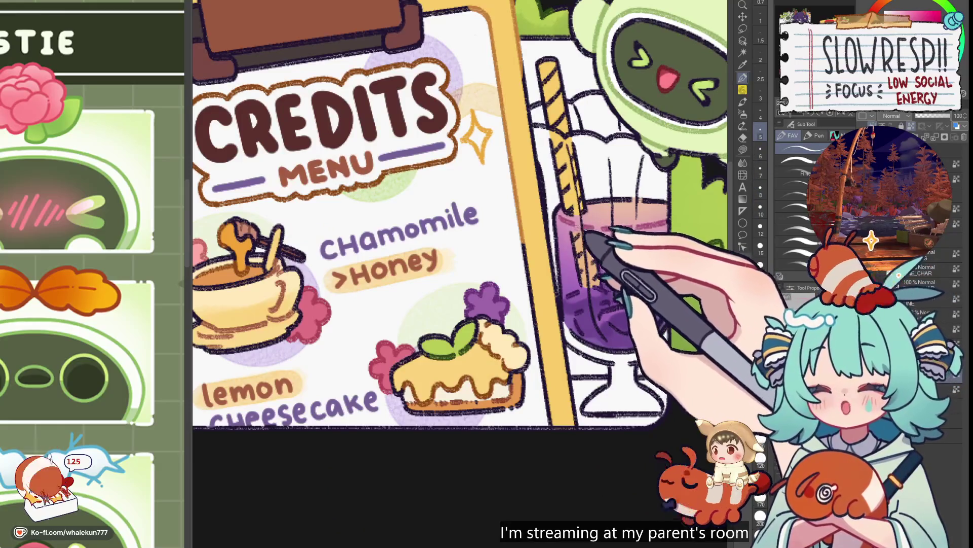
key(h)
key(h)
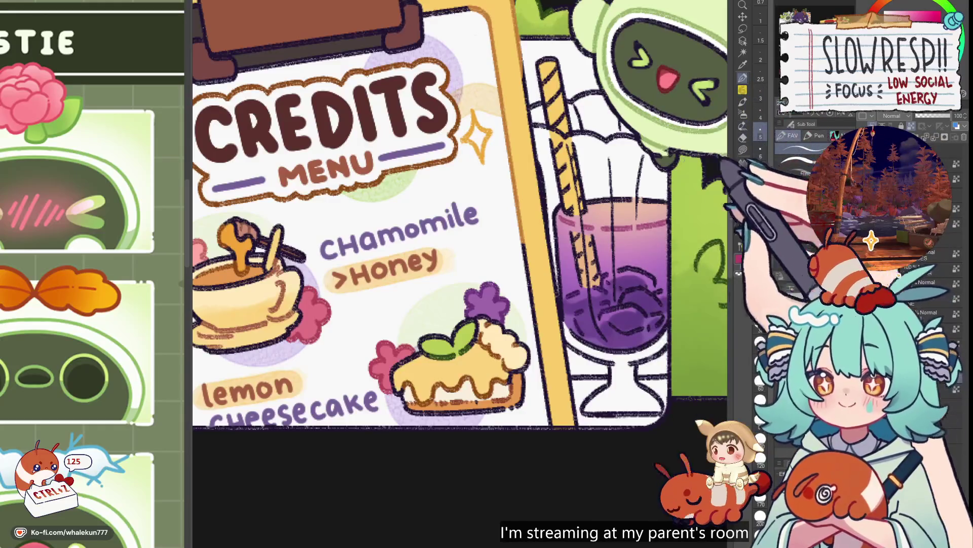
- Fill dark diagonal stripes down the straw, undoing a stray small fill
drag(515, 208, 568, 238)
click(743, 150)
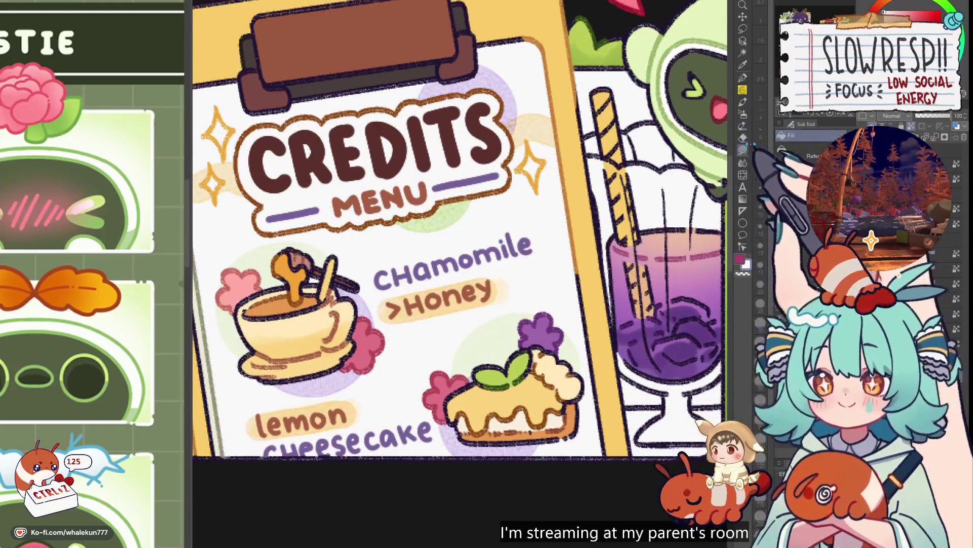
scroll(652, 104, up, 3)
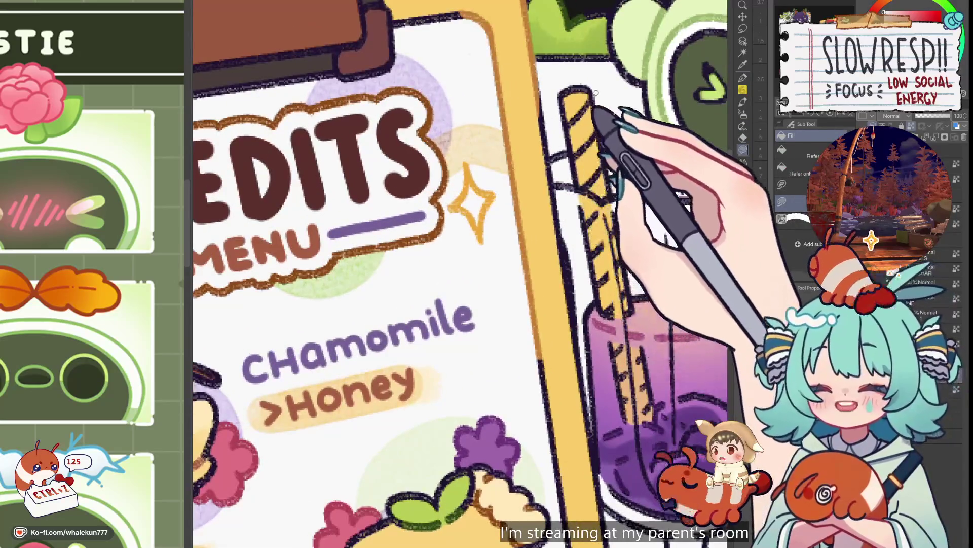
mouse_move(573, 152)
mouse_down()
mouse_move(636, 147)
mouse_move(591, 187)
mouse_move(621, 236)
mouse_up()
mouse_move(649, 299)
mouse_down()
mouse_move(643, 264)
mouse_move(596, 208)
mouse_up()
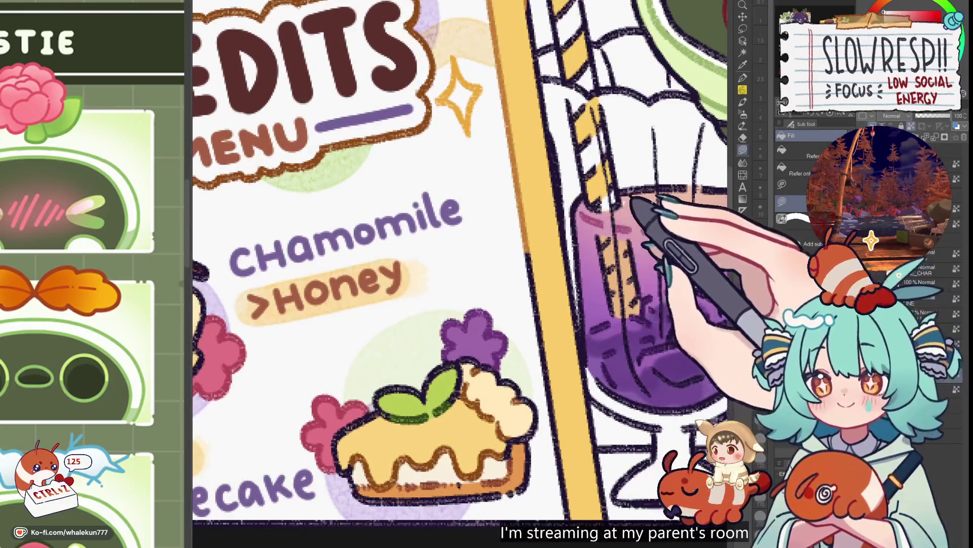
key(ctrl+z)
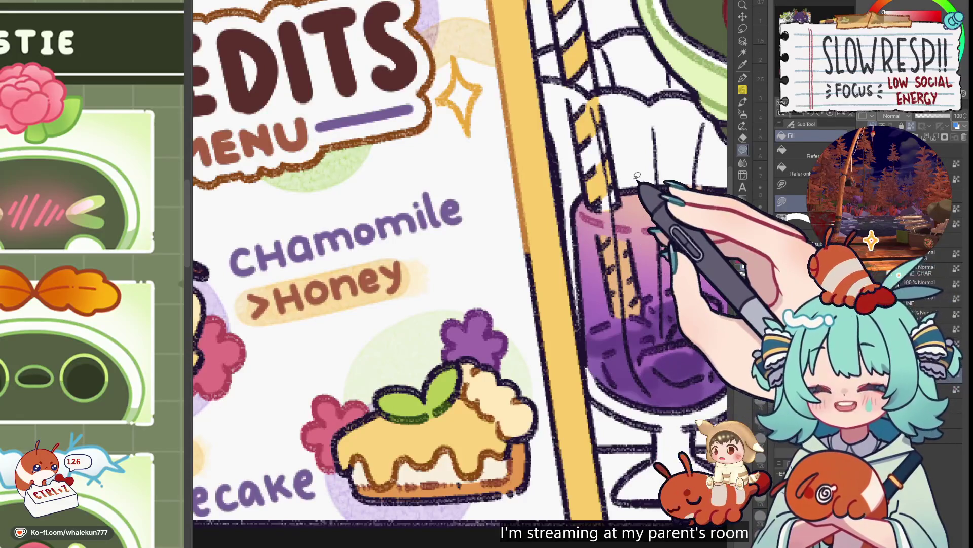
- Paint the submerged straw through the purple liquid with the Watercolor brush
key(p)
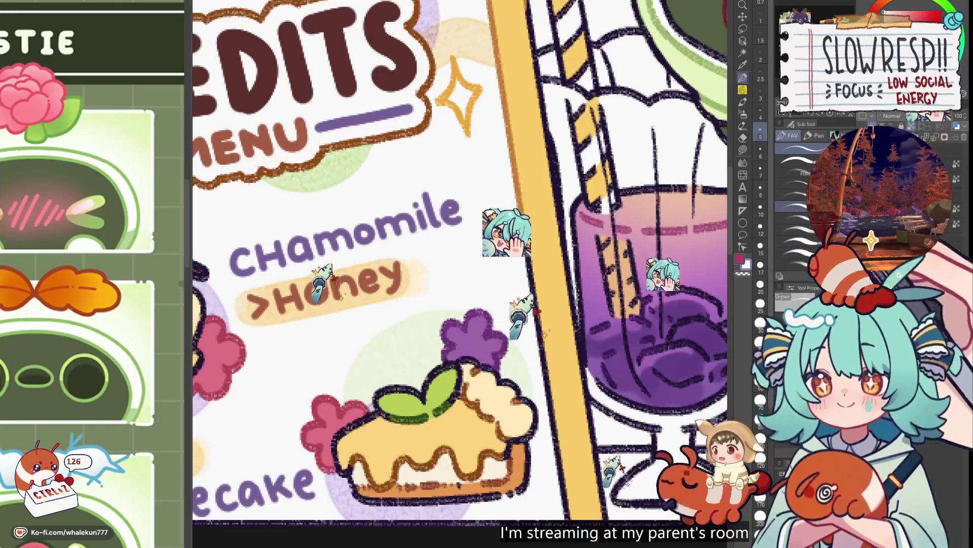
key(ctrl+z)
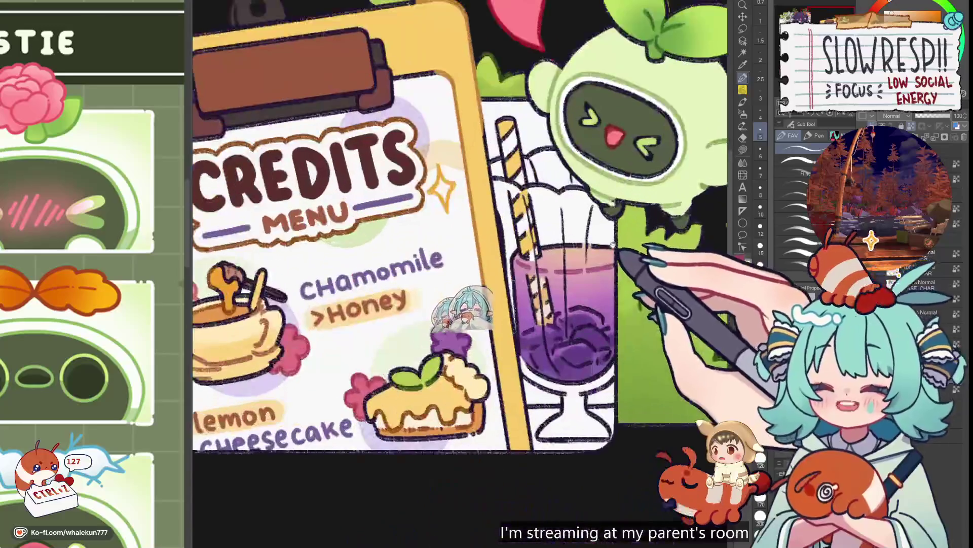
key(b)
scroll(546, 274, up, 2)
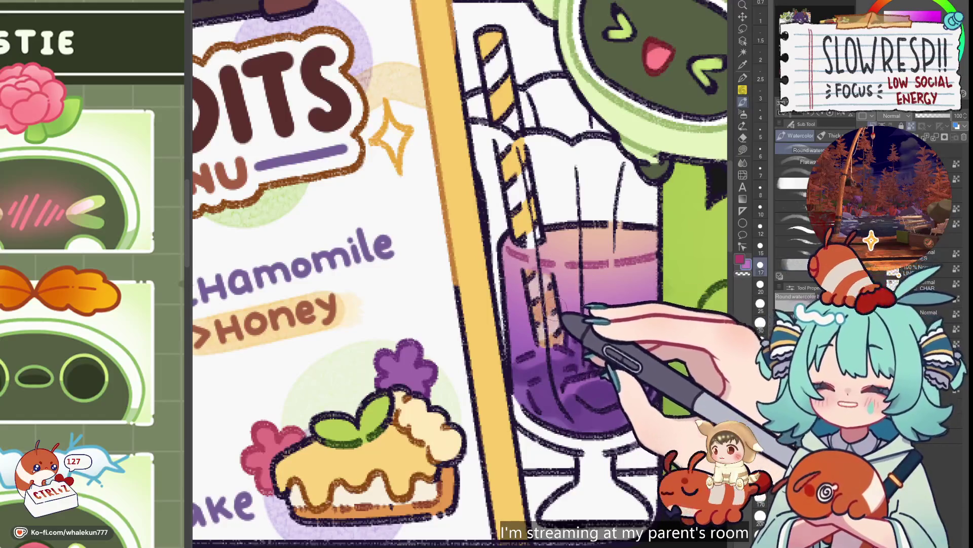
key(p)
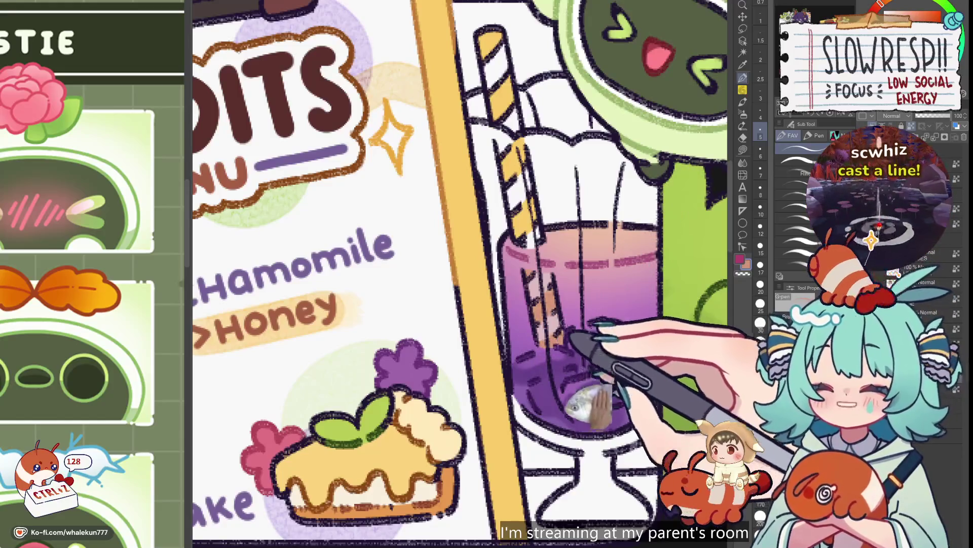
key(ctrl+0)
key(ctrl+minus)
- Check the canvas mirrored and set the brush size to about 7
key(h)
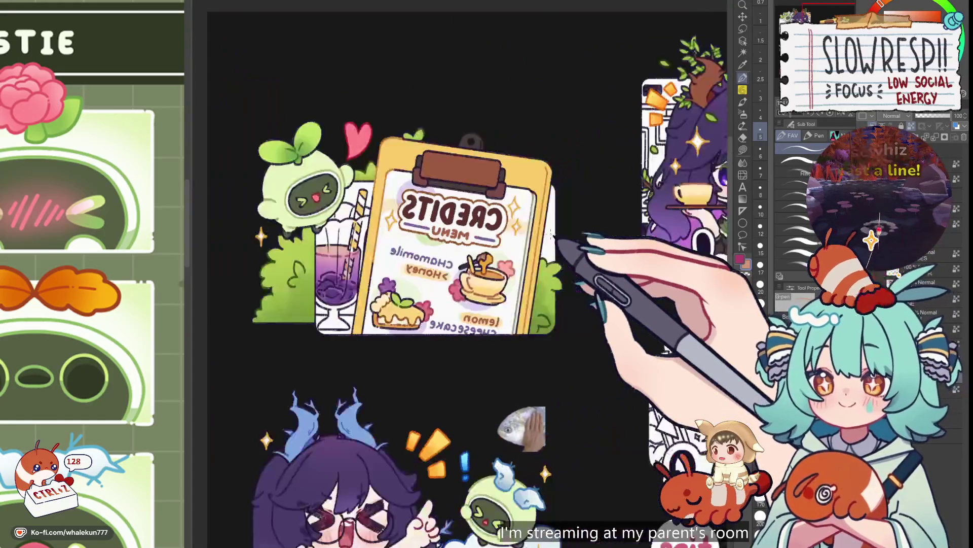
key(h)
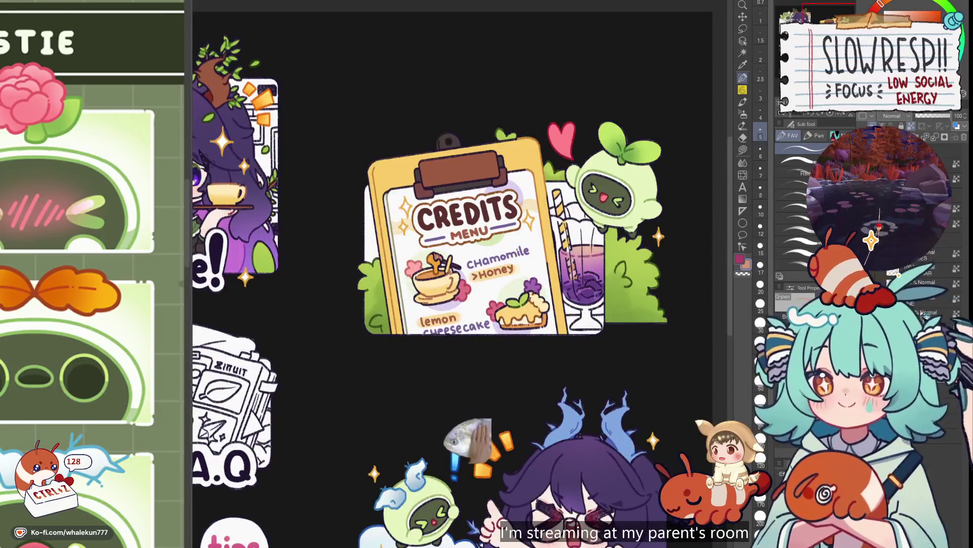
scroll(561, 261, up, 5)
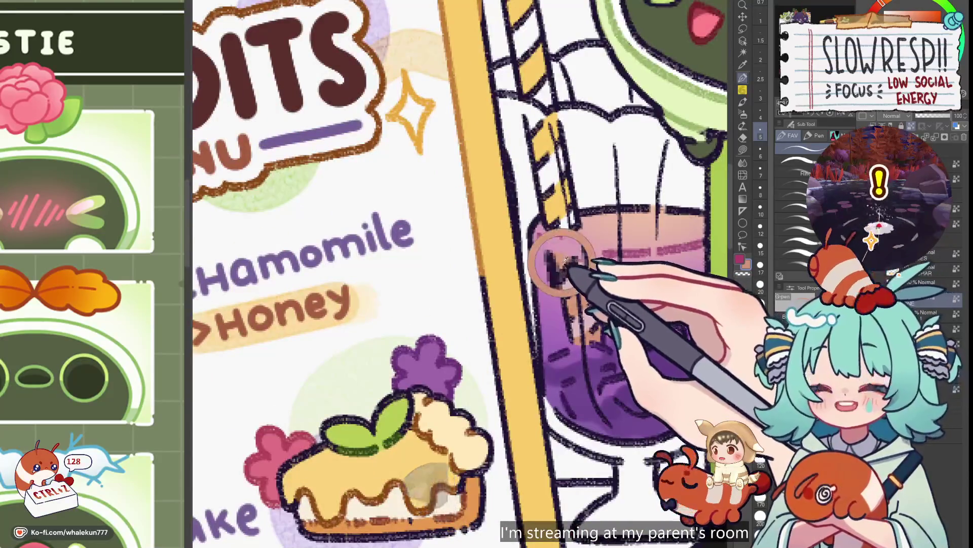
key(bracketright)
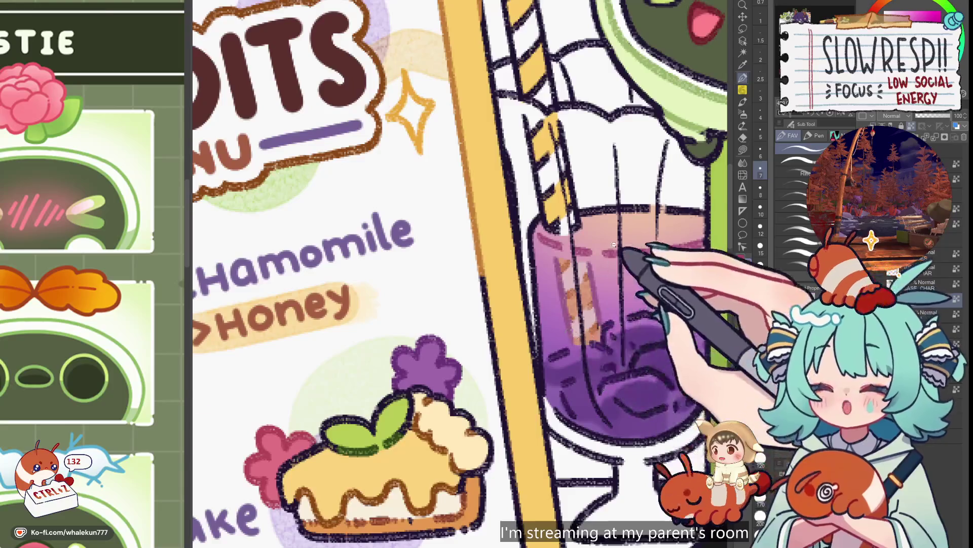
- Review the whole menu illustration, including a mirrored check
key(ctrl+0)
scroll(563, 345, up, 5)
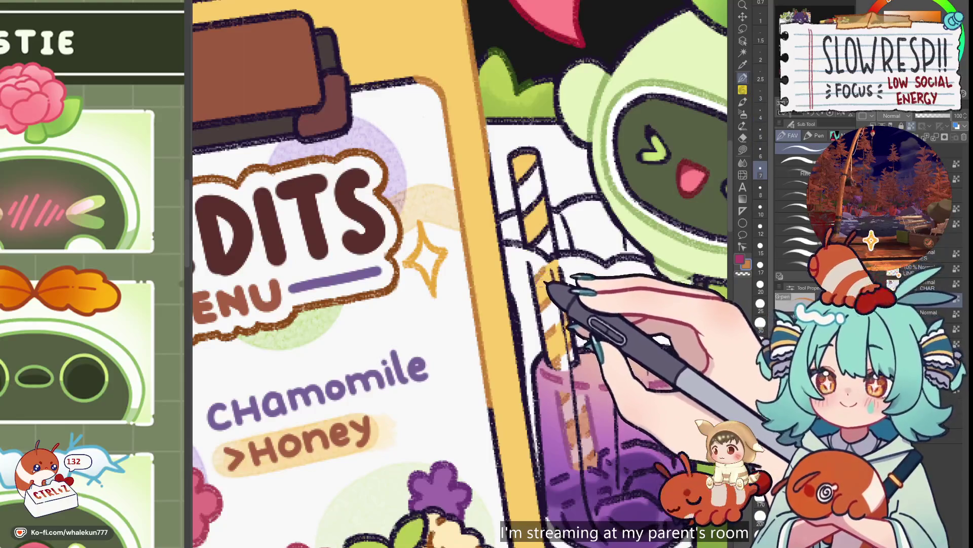
scroll(545, 276, down, 3)
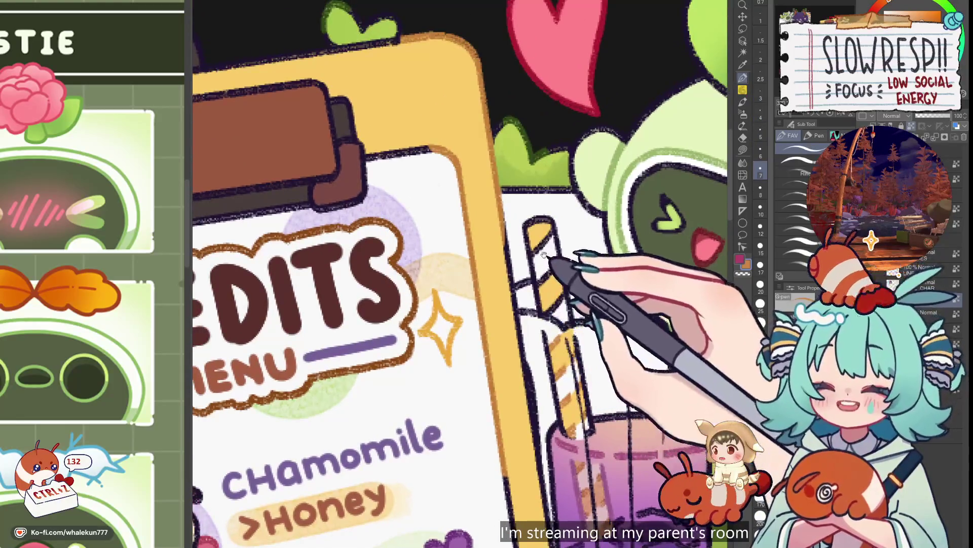
scroll(550, 284, up, 2)
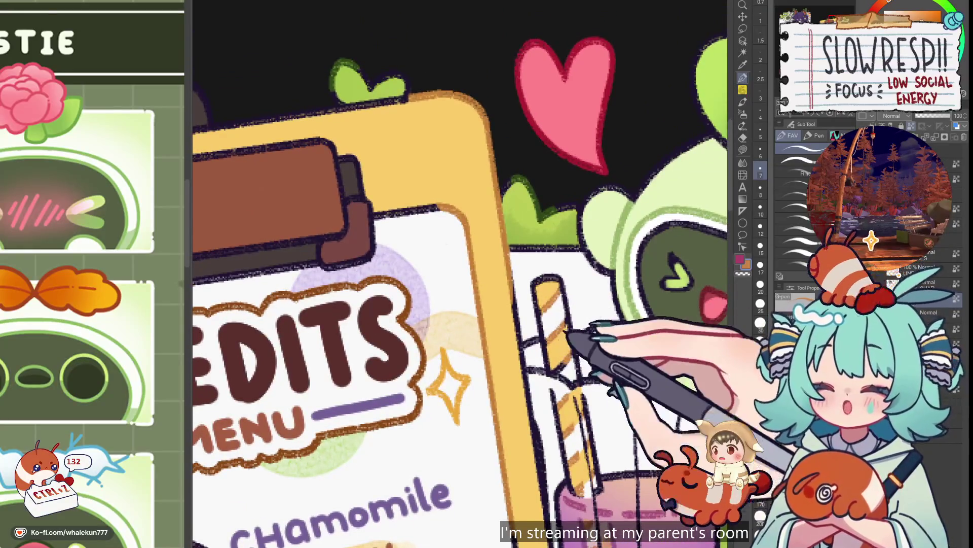
scroll(550, 323, down, 1)
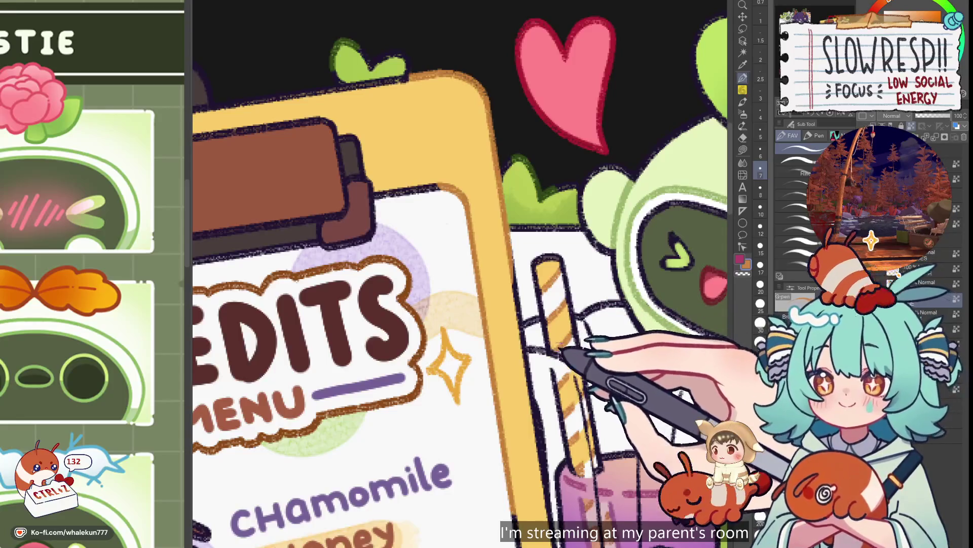
scroll(560, 349, down, 4)
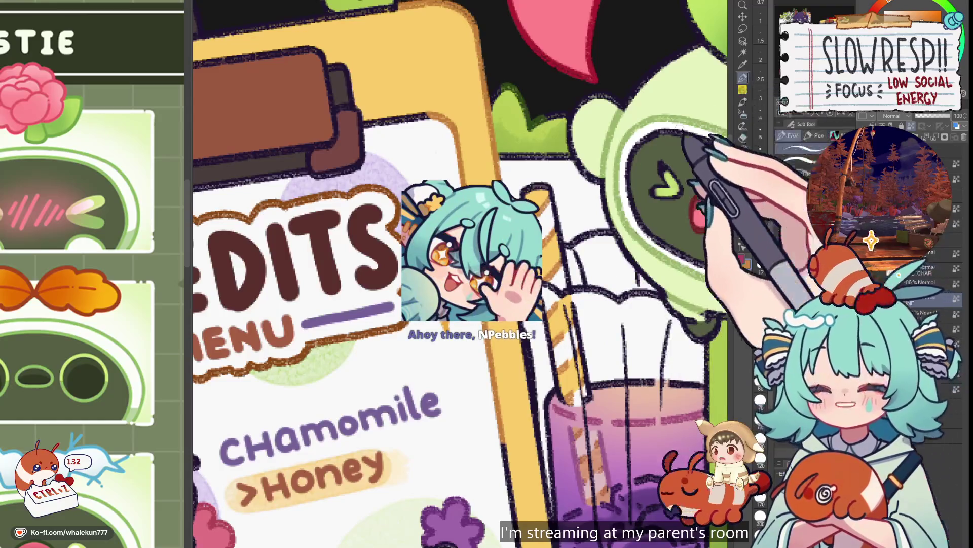
scroll(638, 289, down, 3)
scroll(485, 274, down, 5)
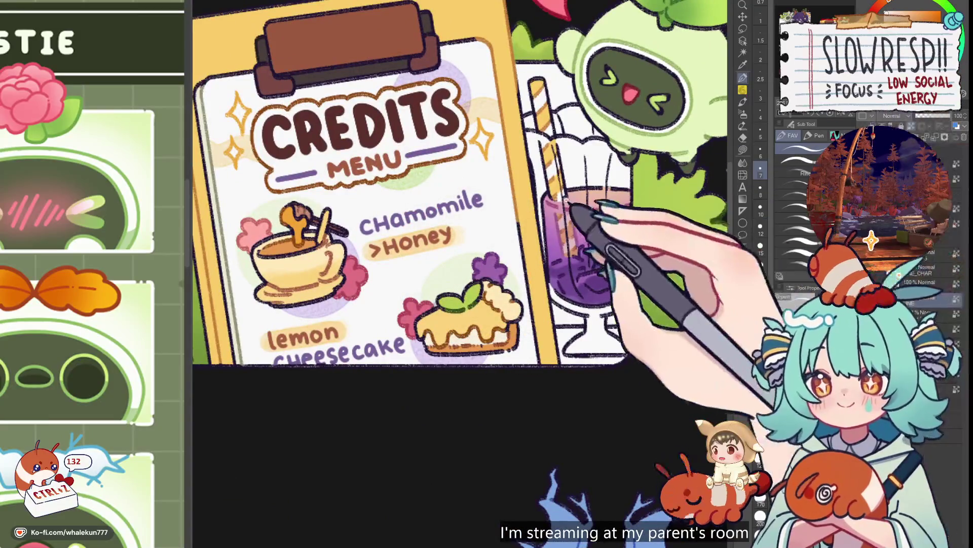
scroll(583, 254, up, 3)
key(h)
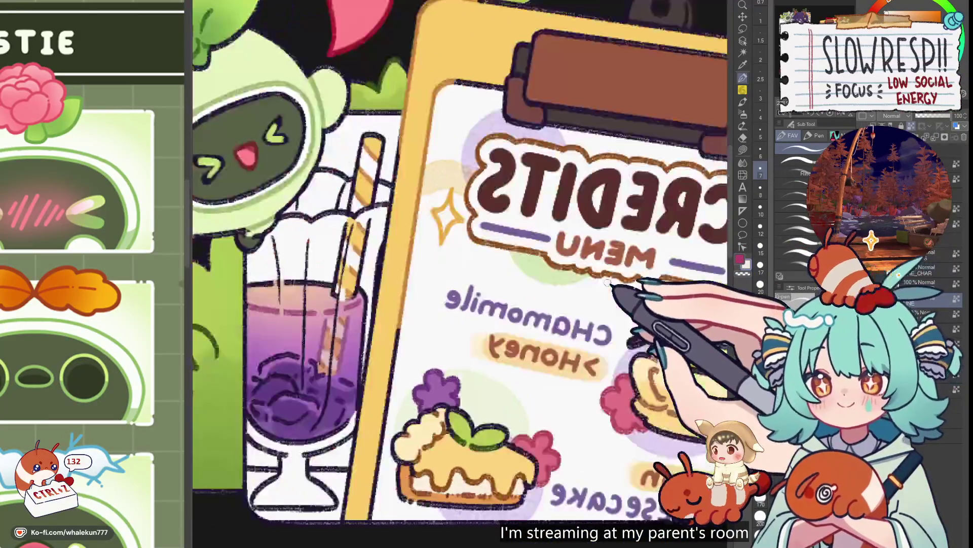
key(h)
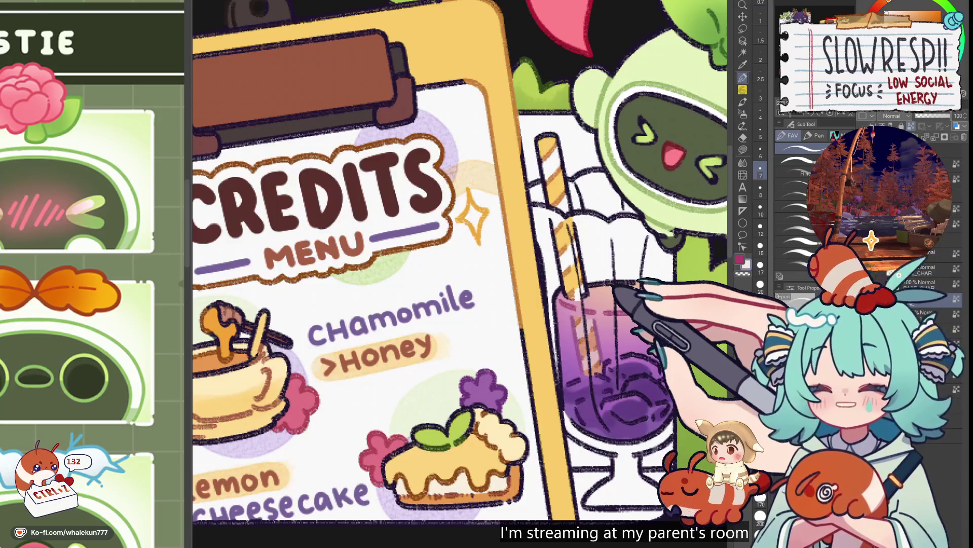
- With a smaller brush, run a purple gradient down the glass from rim to bottom
key(bracketleft)
key(bracketleft)
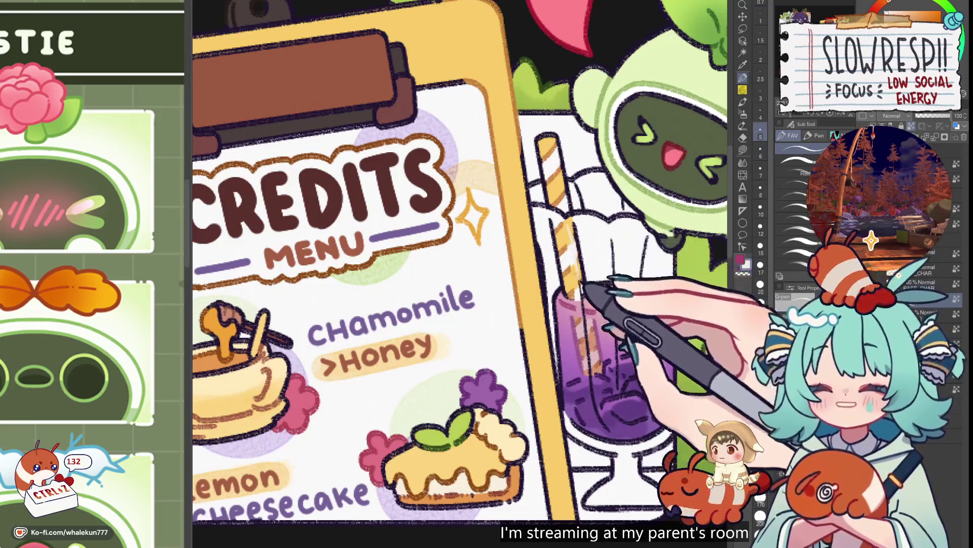
scroll(463, 262, down, 2)
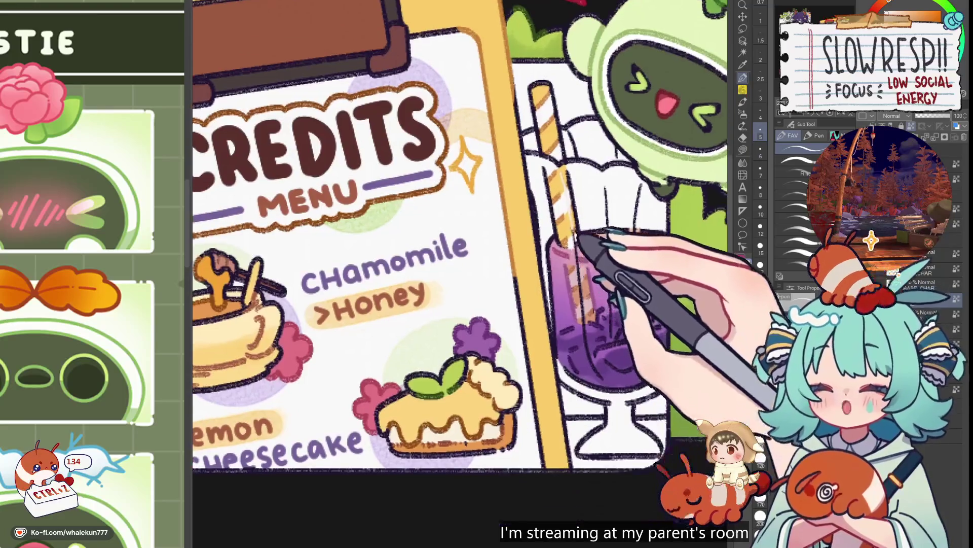
drag(576, 236, 591, 324)
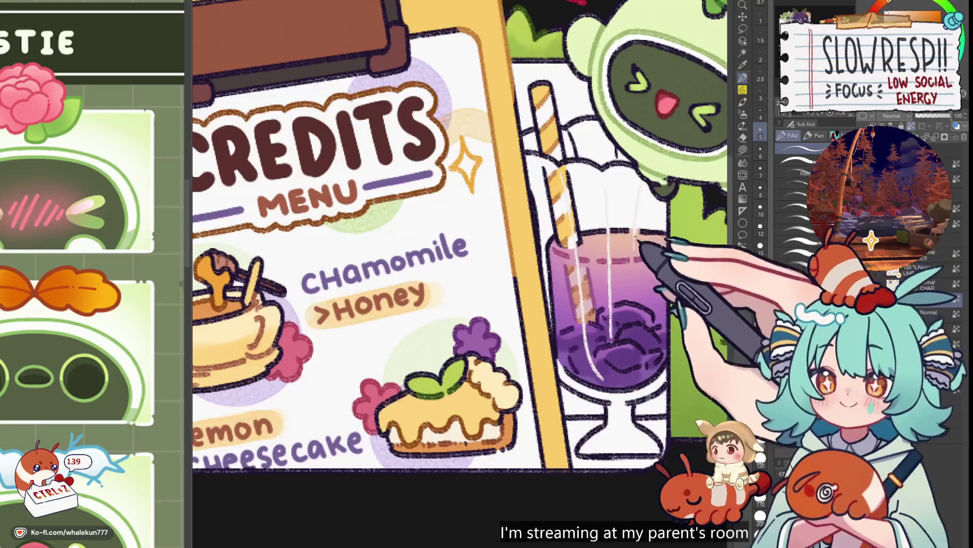
scroll(636, 240, up, 3)
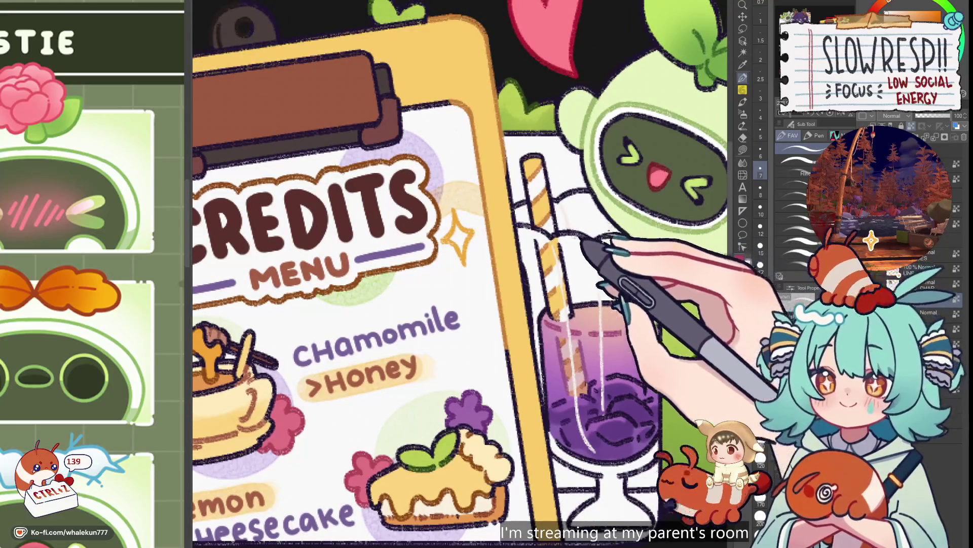
scroll(582, 238, down, 5)
scroll(588, 241, up, 4)
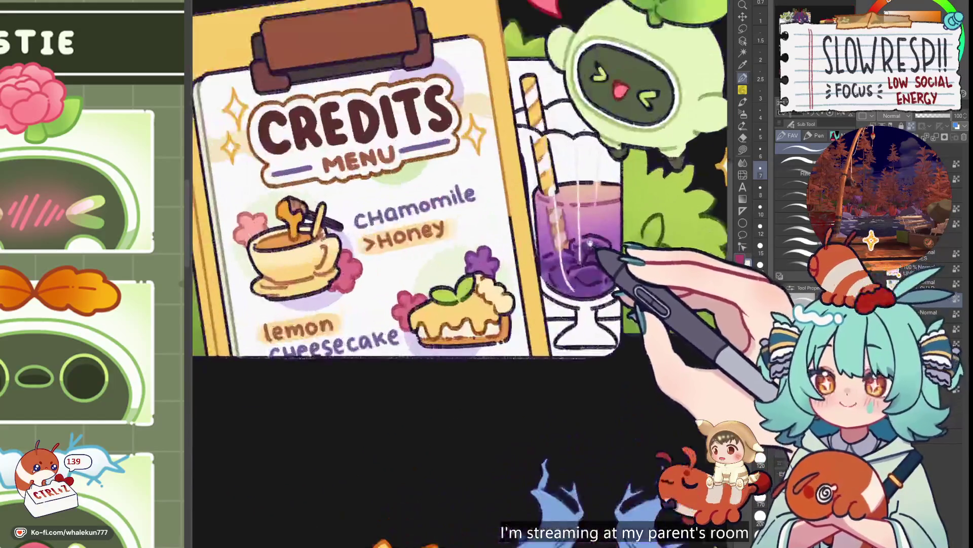
alt+click(583, 276)
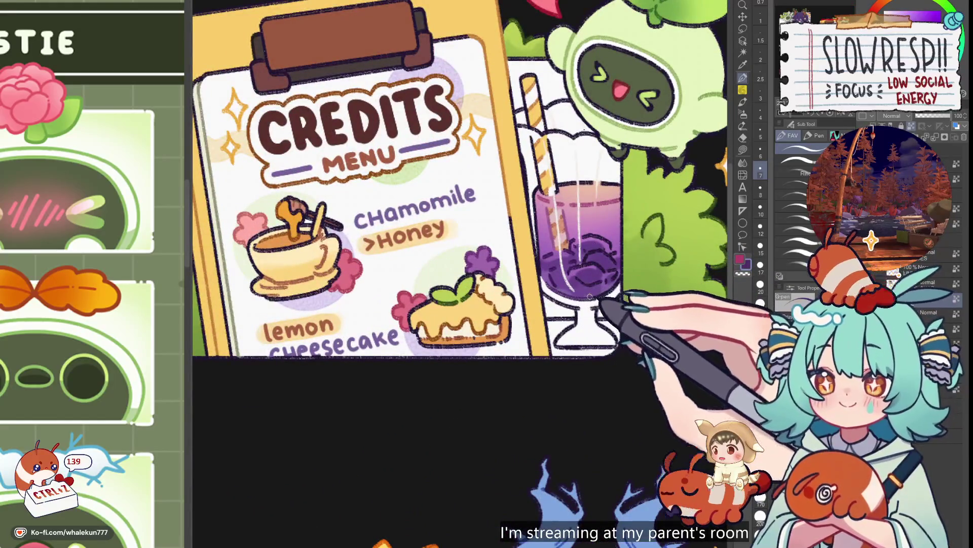
scroll(612, 268, down, 5)
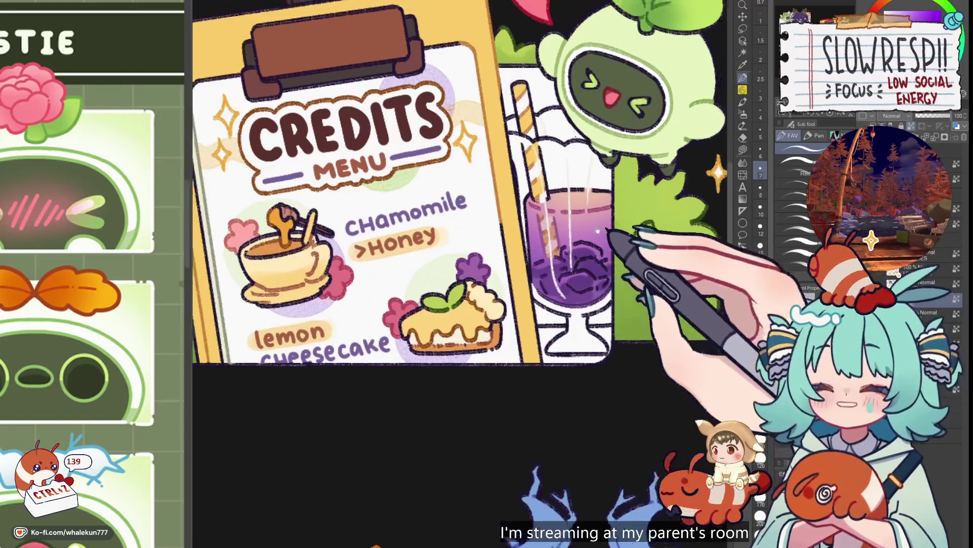
scroll(615, 199, up, 4)
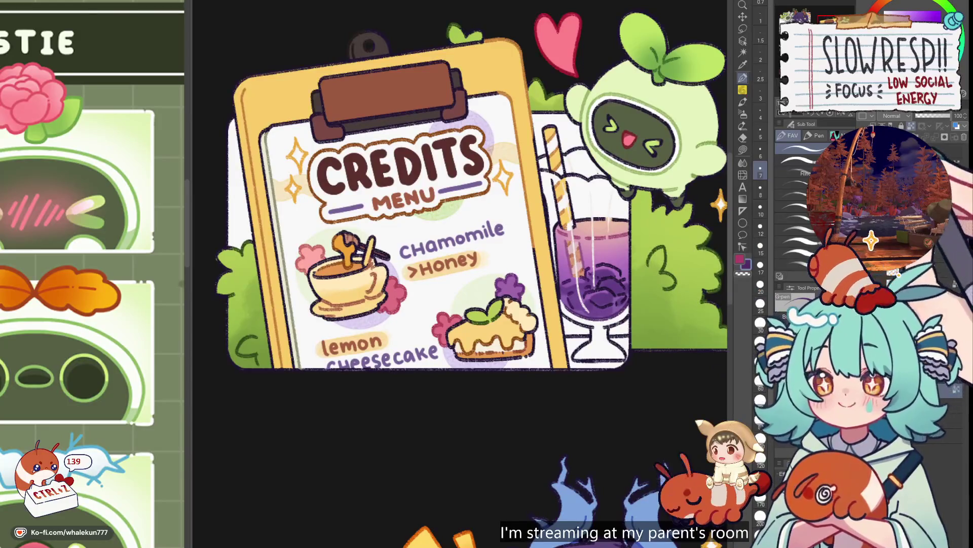
click(743, 150)
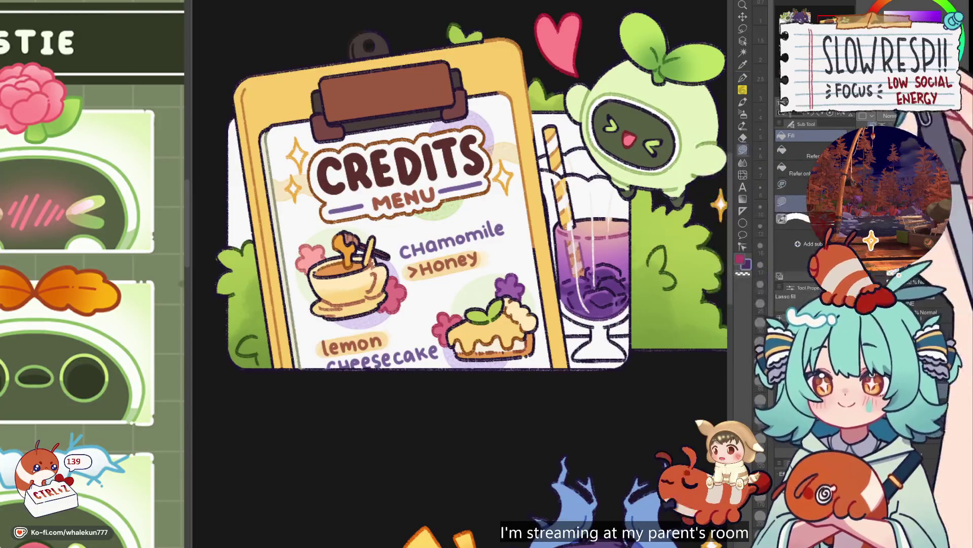
- Fill the empty top of the drink glass light blue
scroll(558, 159, up, 3)
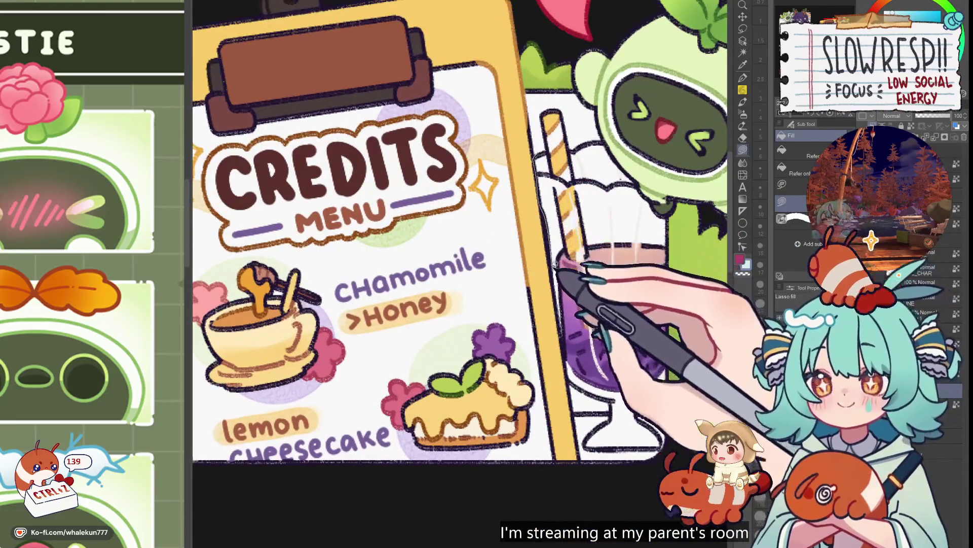
click(577, 163)
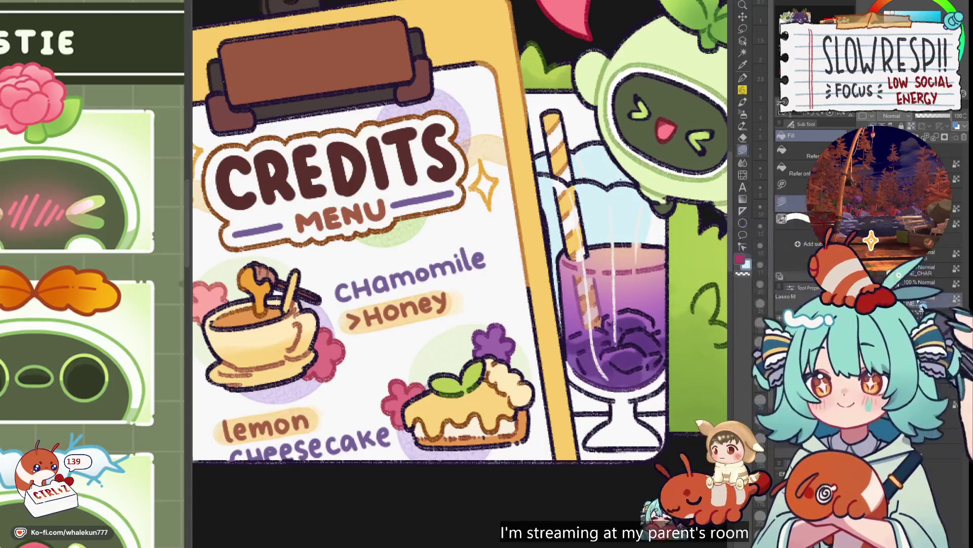
click(742, 77)
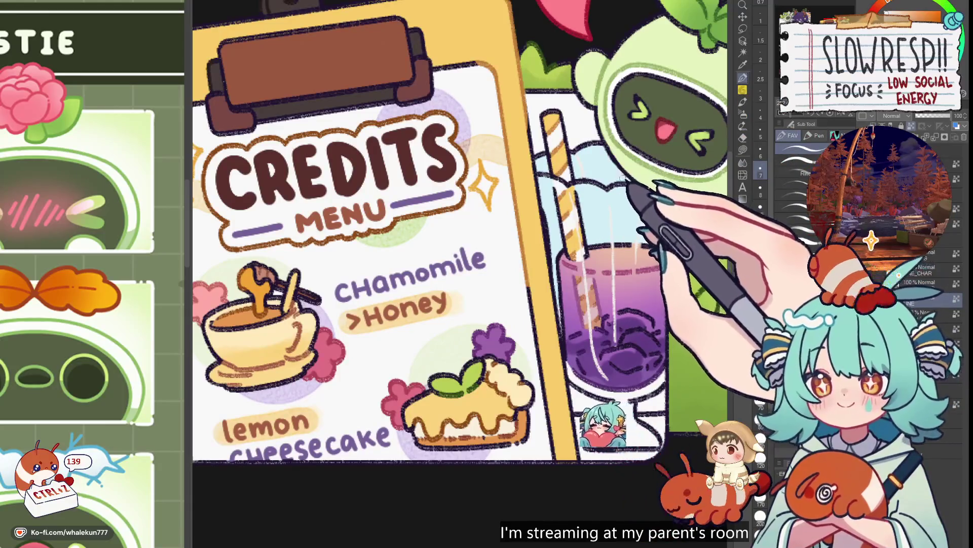
- Lasso-fill a deeper purple at the drink's bottom and outline the glass base for light blue
key(g)
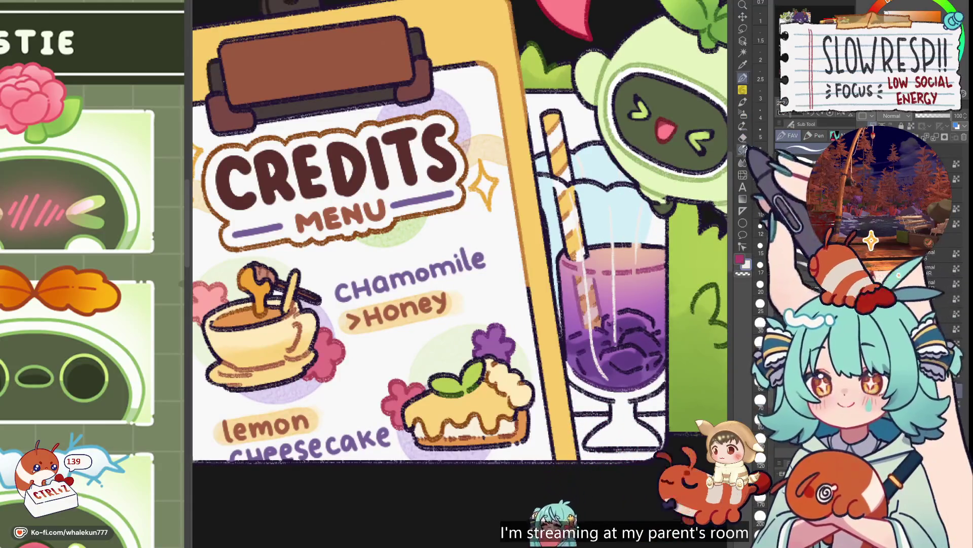
drag(619, 361, 556, 305)
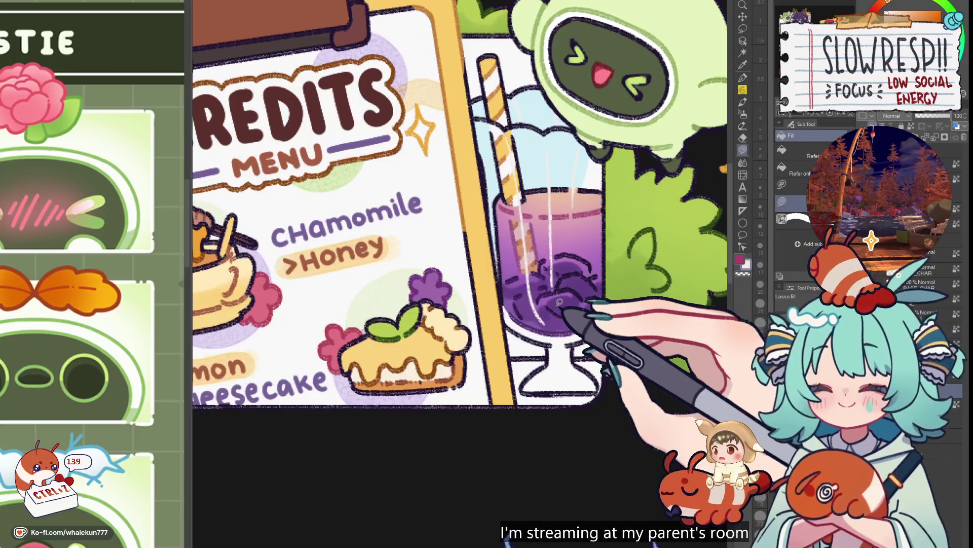
drag(560, 302, 602, 229)
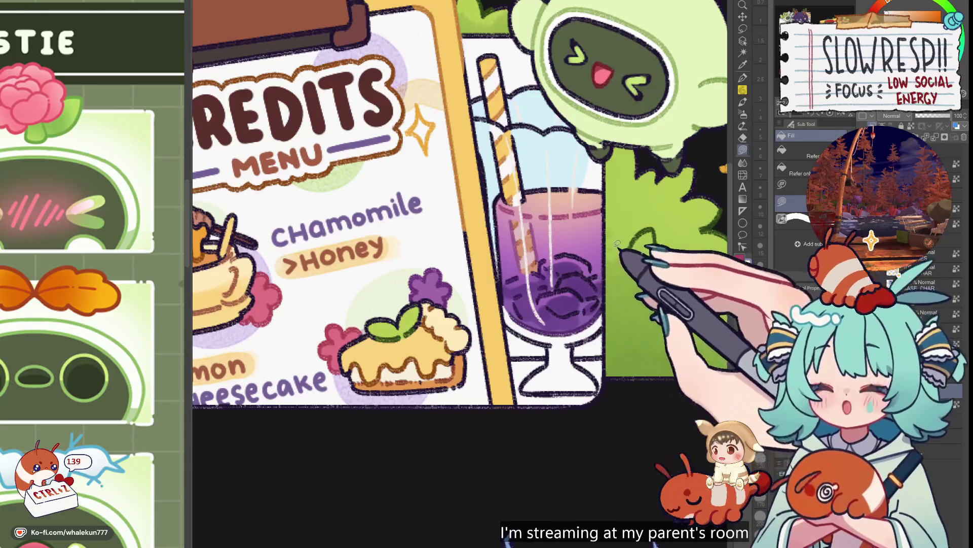
scroll(617, 244, up, 3)
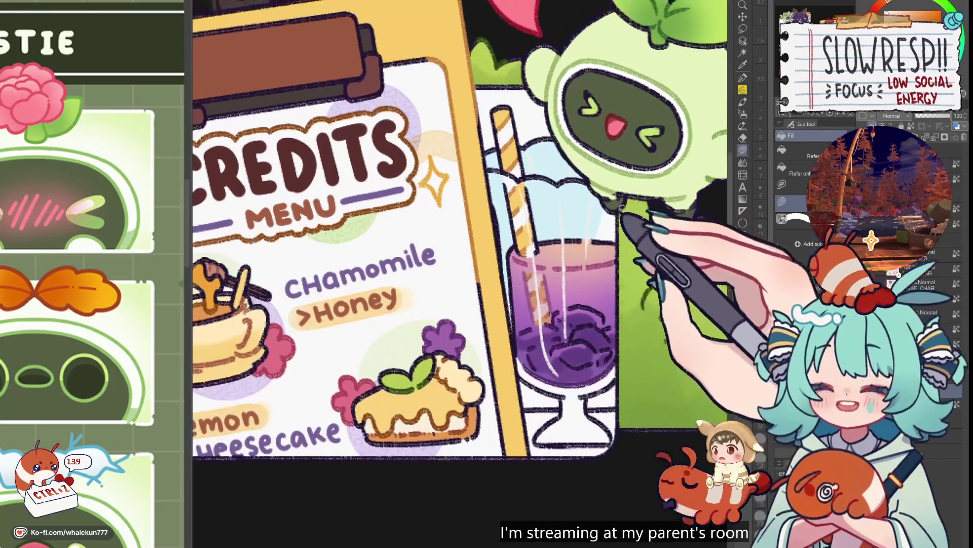
mouse_move(615, 207)
mouse_down()
mouse_move(583, 232)
mouse_move(621, 242)
mouse_up()
scroll(620, 238, down, 2)
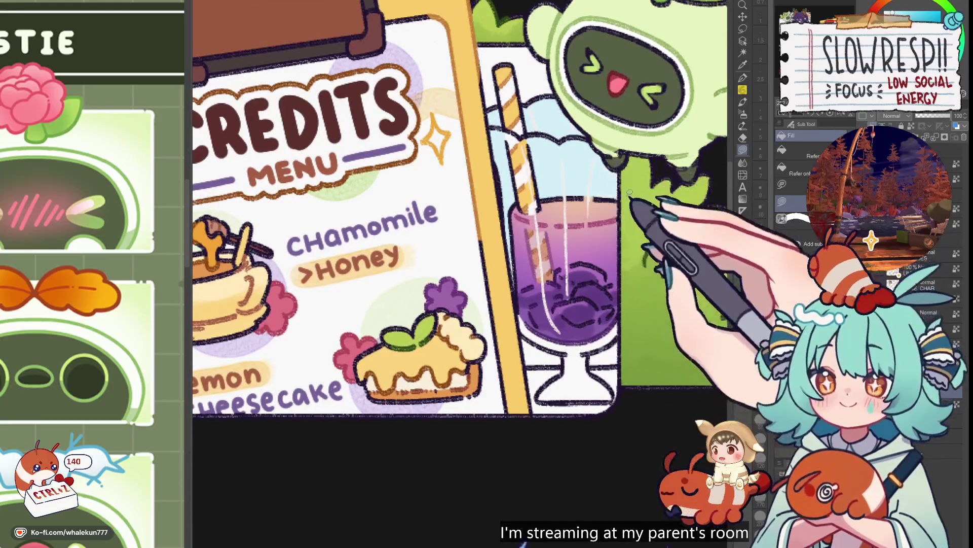
scroll(623, 172, down, 3)
mouse_move(629, 252)
mouse_down()
mouse_move(543, 260)
mouse_move(530, 235)
mouse_move(629, 213)
mouse_move(629, 253)
mouse_up()
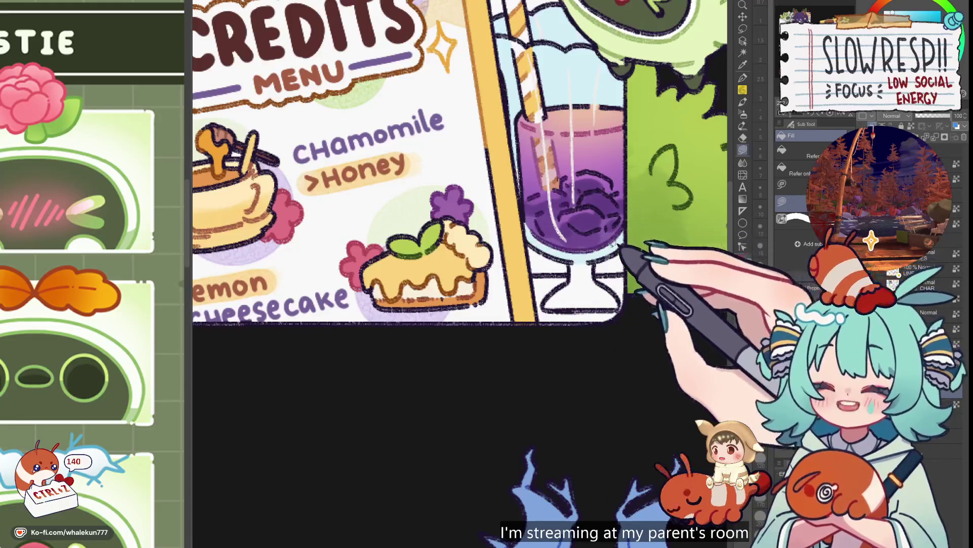
mouse_move(549, 305)
mouse_down()
mouse_move(622, 305)
mouse_move(560, 157)
mouse_up()
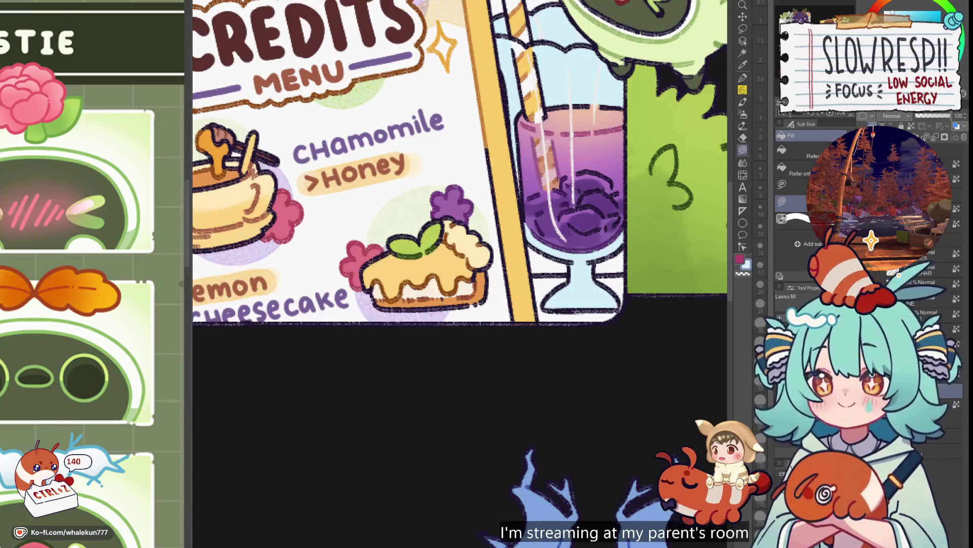
- Review the pale blue stem and base across all panels, then zoom back onto the Credits menu
key(ctrl+0)
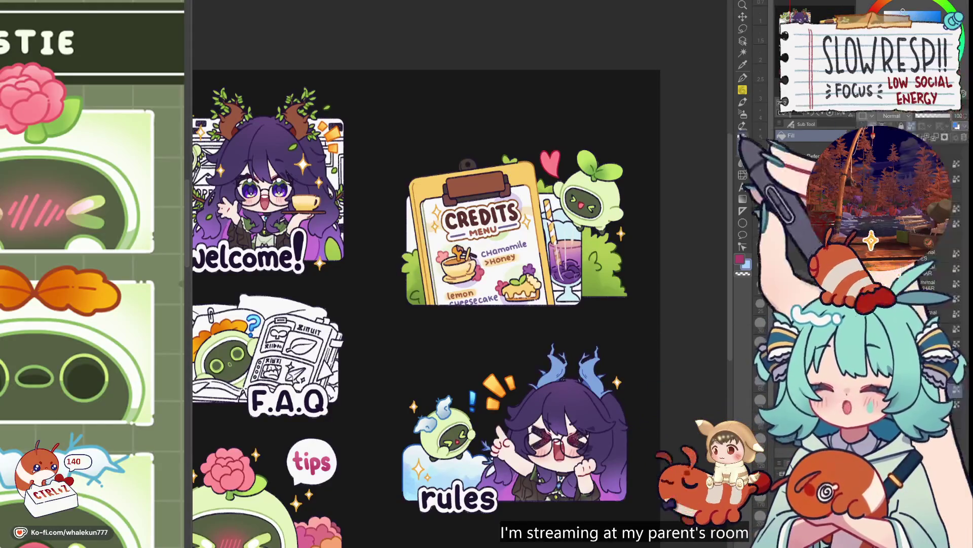
click(742, 114)
mouse_move(718, 146)
mouse_down()
mouse_move(727, 174)
mouse_move(700, 168)
mouse_up()
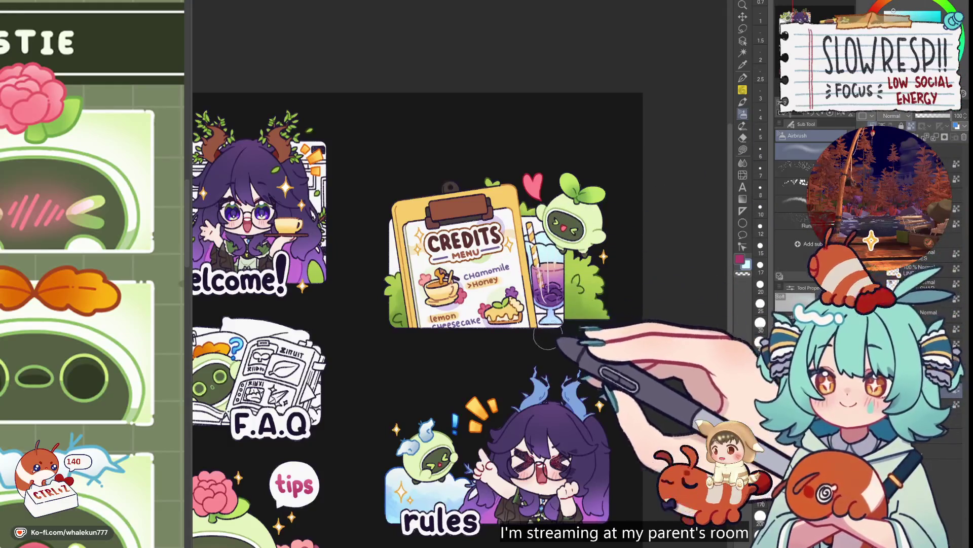
key(ctrl+plus)
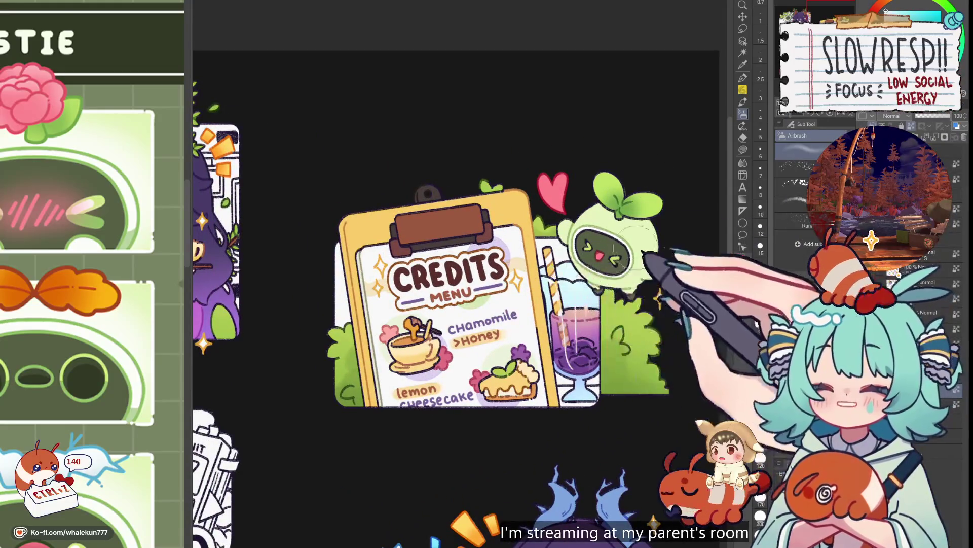
key(p)
key(ctrl+plus)
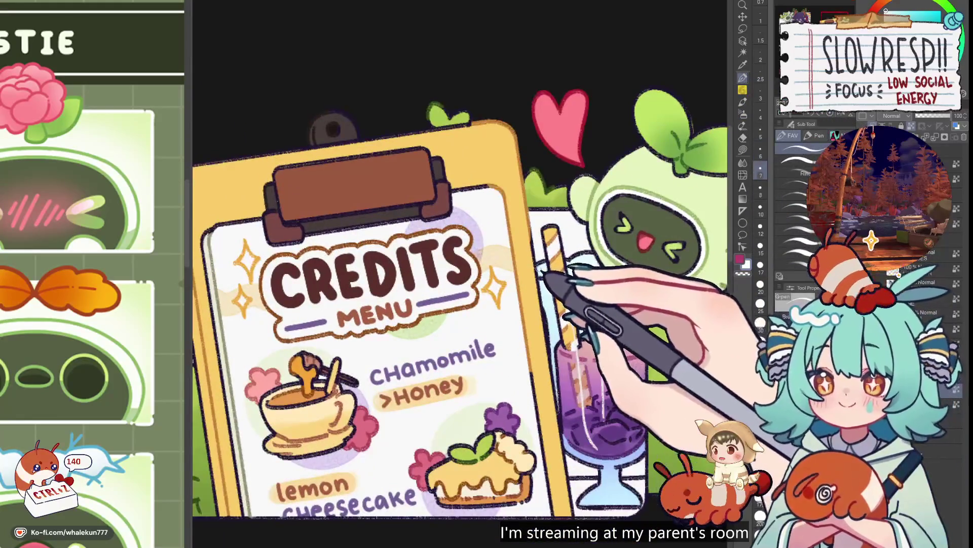
- Trace the drink glass rim in light blue with a resized pen, then switch back to blue
drag(619, 251, 599, 200)
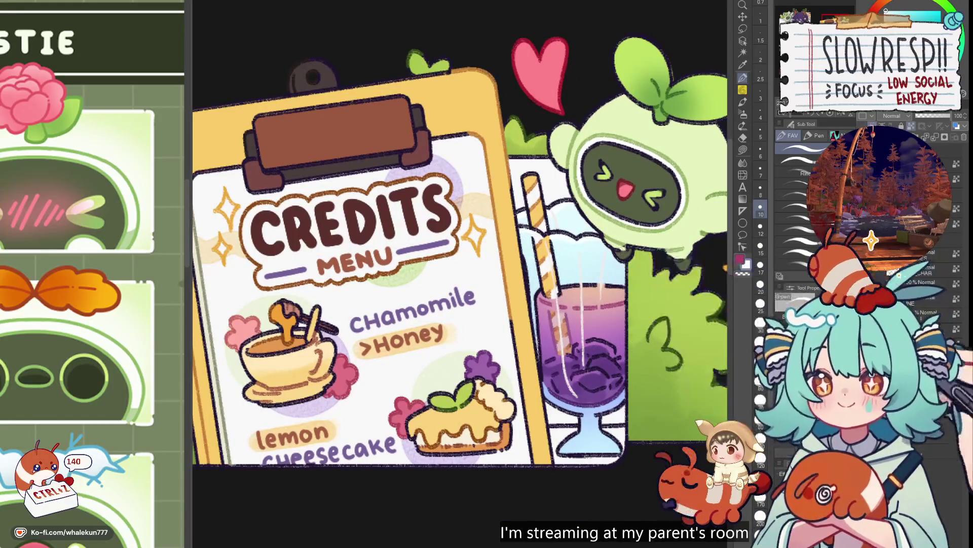
key(bracketleft)
key(bracketleft)
key(bracketleft)
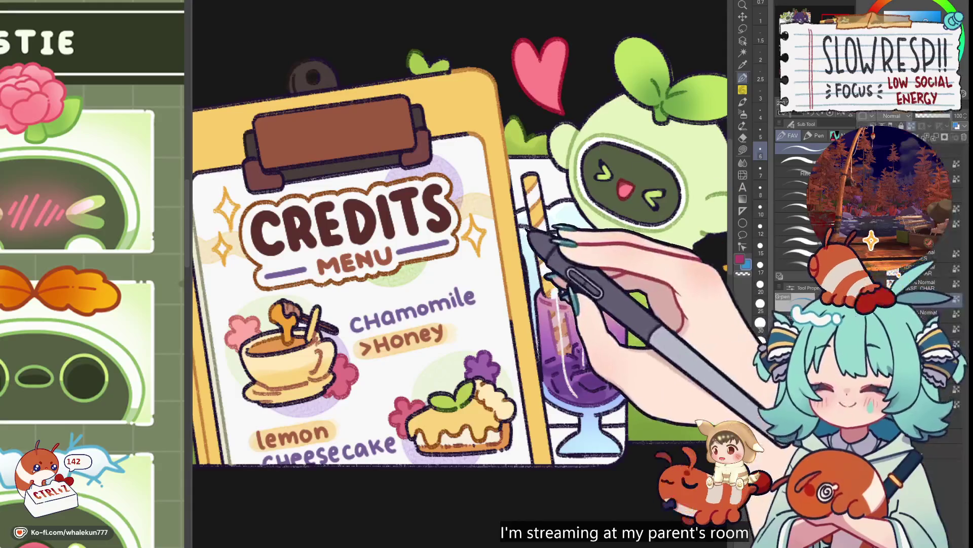
key(bracketright)
key(bracketright)
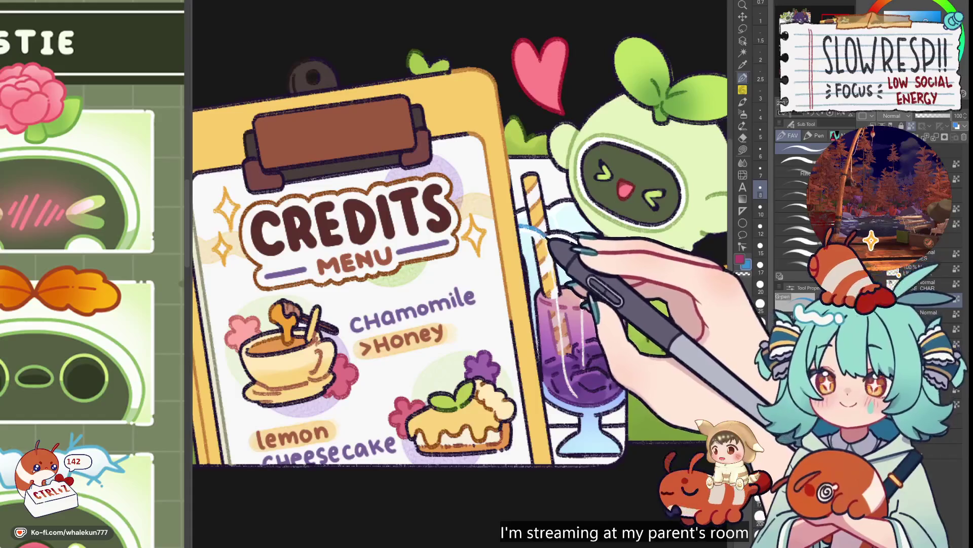
drag(547, 229, 575, 235)
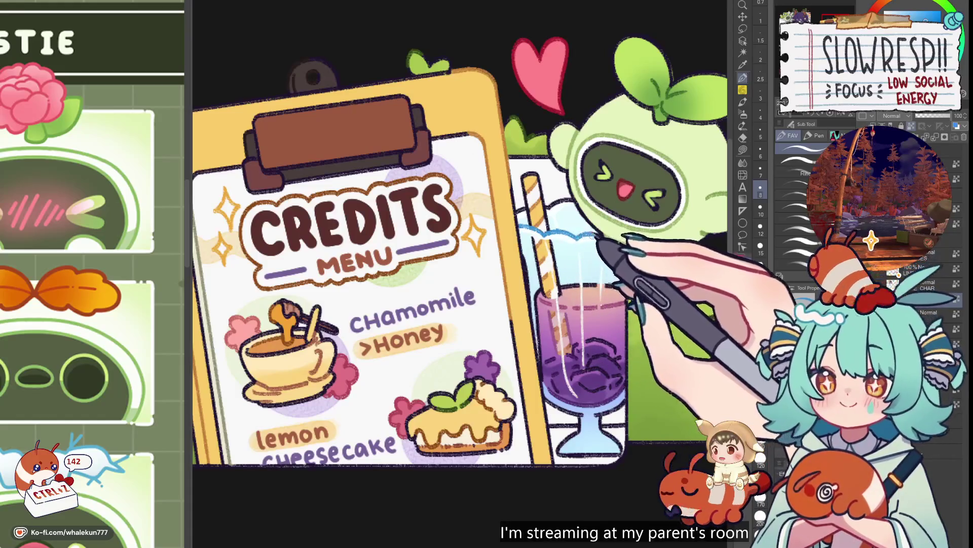
scroll(456, 253, down, 3)
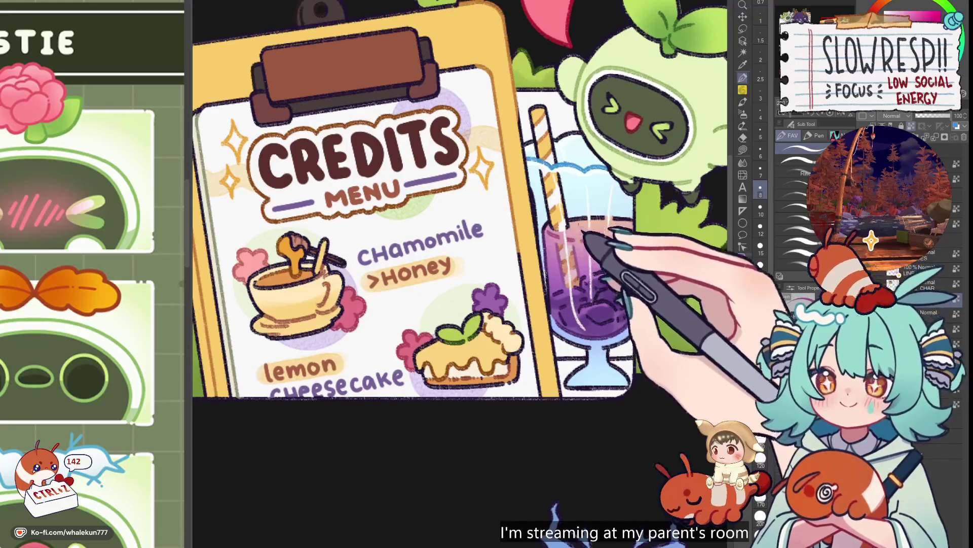
key(x)
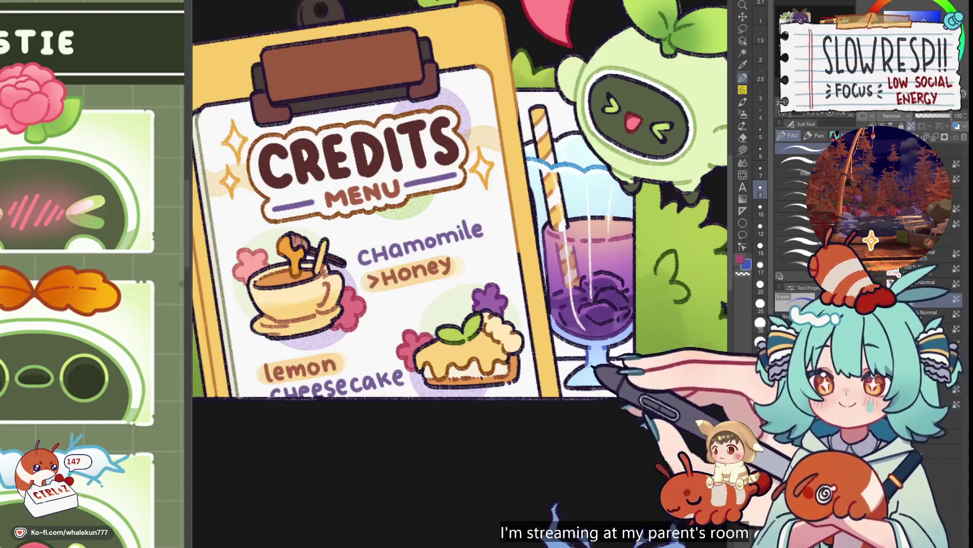
- Undo the last stroke on the drink and zoom out to check the Credits panel
scroll(602, 310, up, 2)
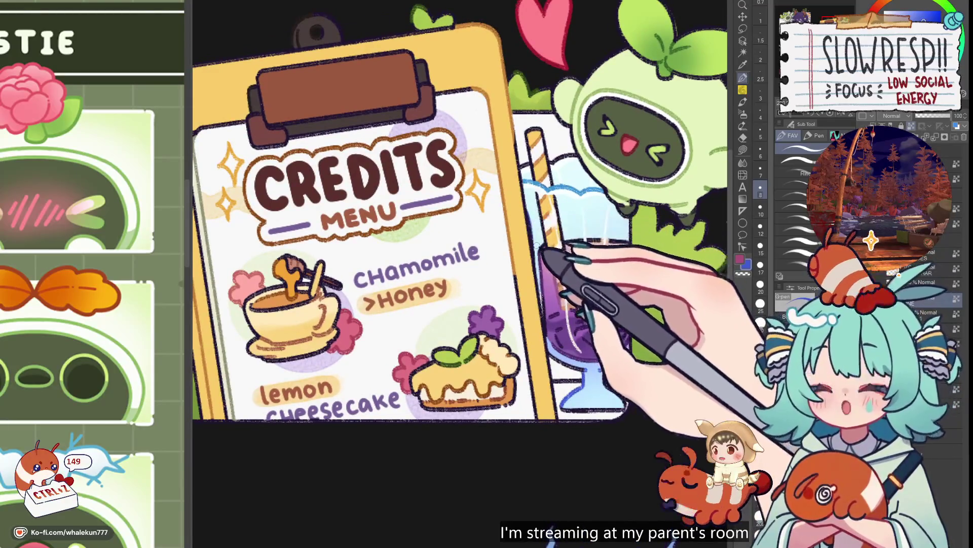
scroll(463, 236, up, 3)
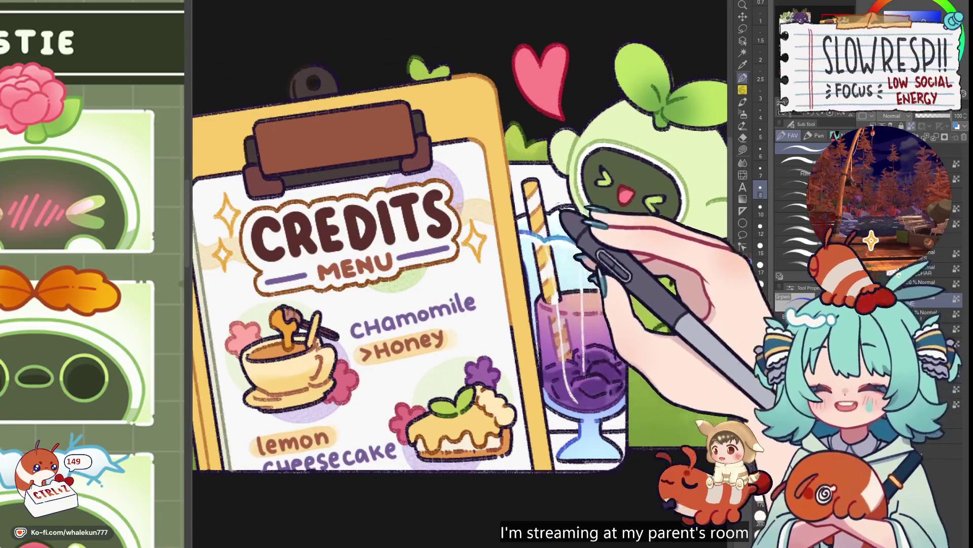
scroll(462, 244, down, 2)
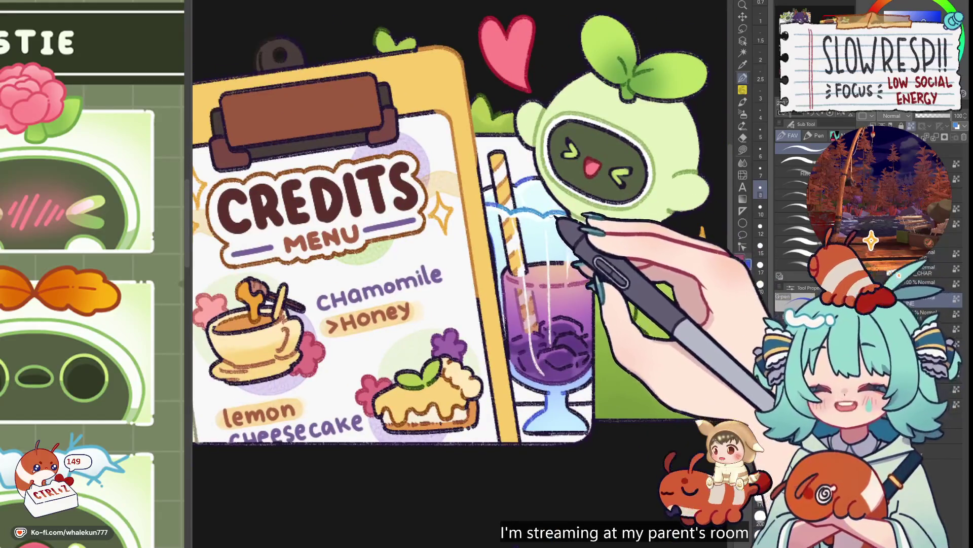
key(ctrl+z)
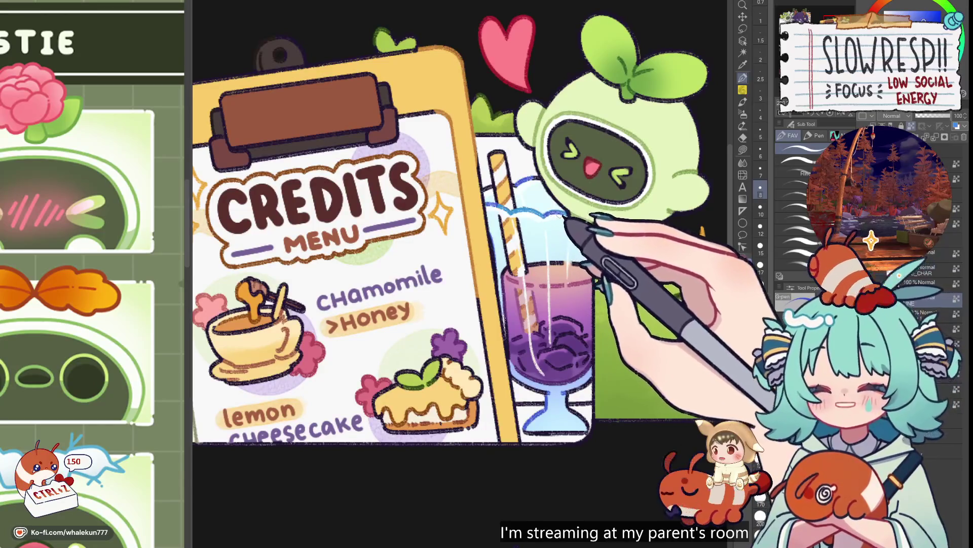
drag(582, 266, 576, 236)
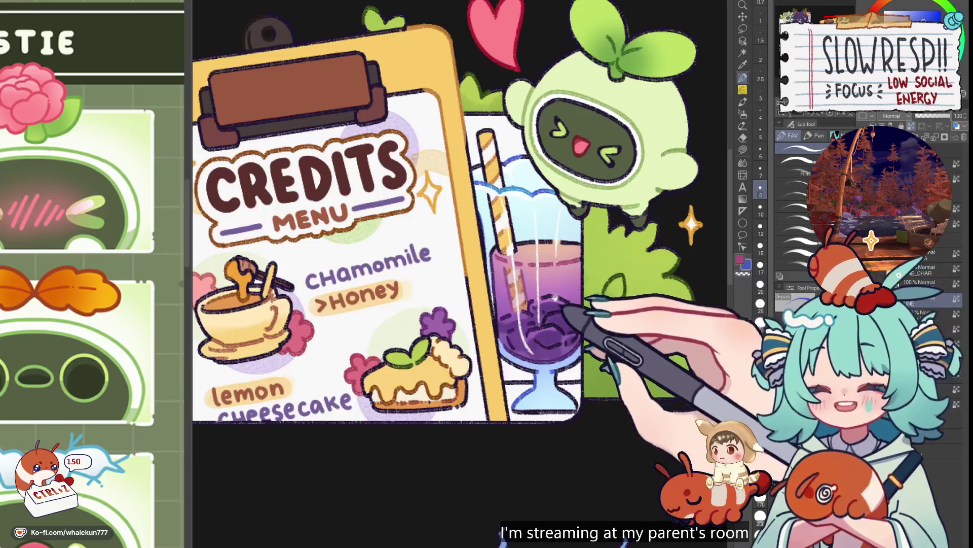
drag(537, 227, 548, 267)
key(ctrl+minus)
key(ctrl+minus)
key(ctrl+minus)
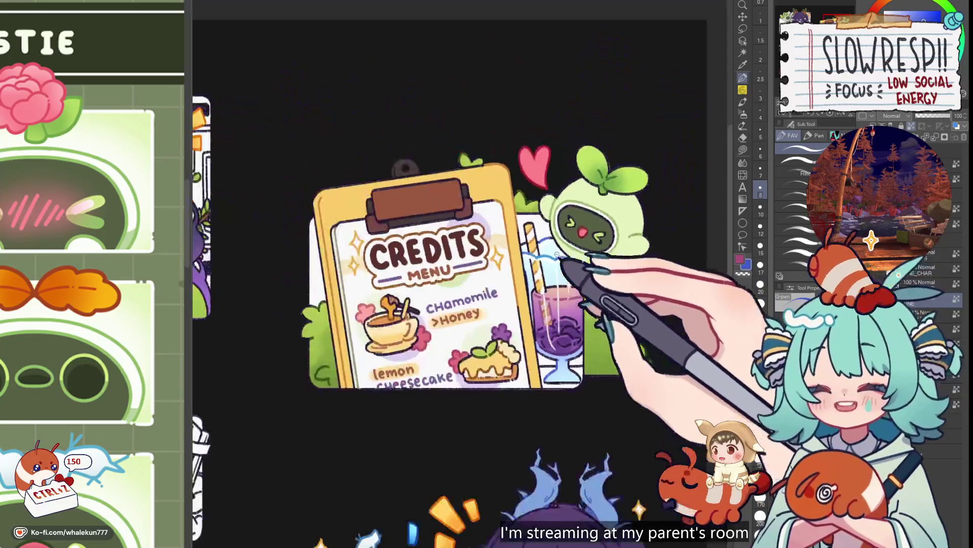
key(ctrl+plus)
key(ctrl+plus)
key(ctrl+plus)
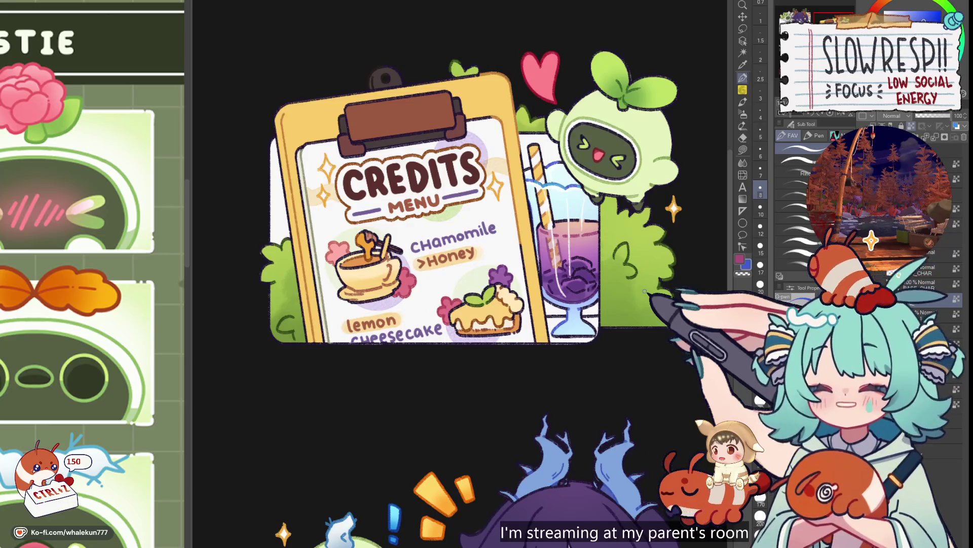
key(ctrl+minus)
key(ctrl+minus)
drag(686, 328, 636, 309)
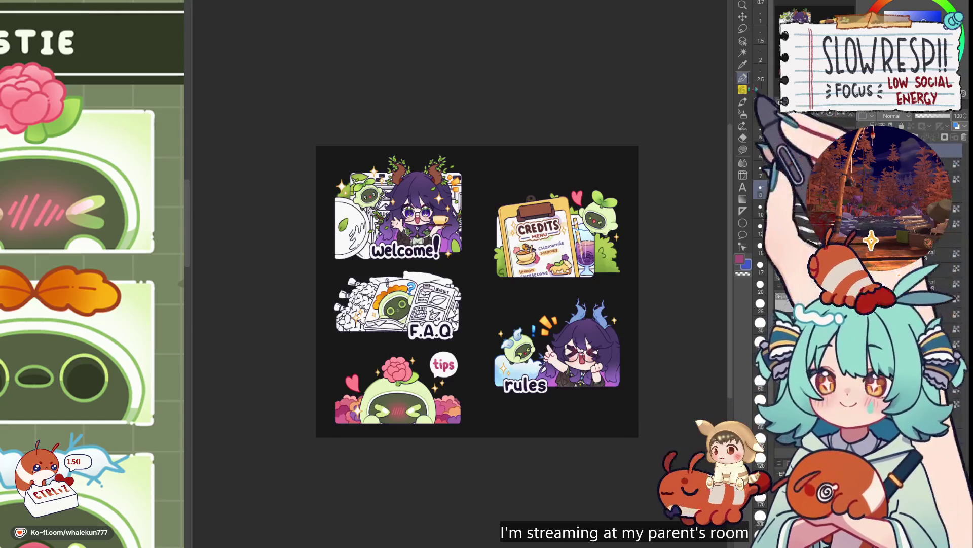
key(o)
scroll(644, 245, up, 5)
key(m)
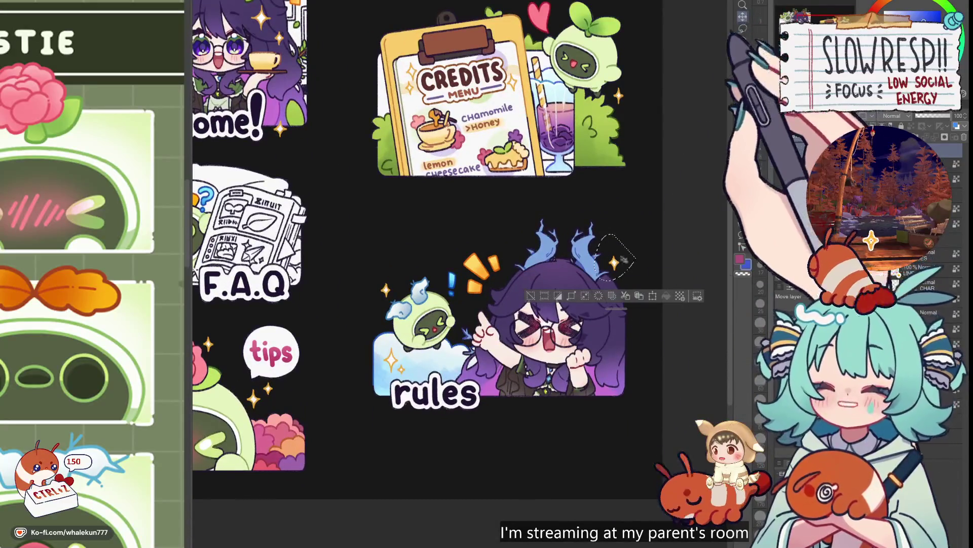
mouse_move(591, 300)
mouse_down()
mouse_move(597, 318)
mouse_move(610, 313)
mouse_up()
key(k)
key(ctrl+d)
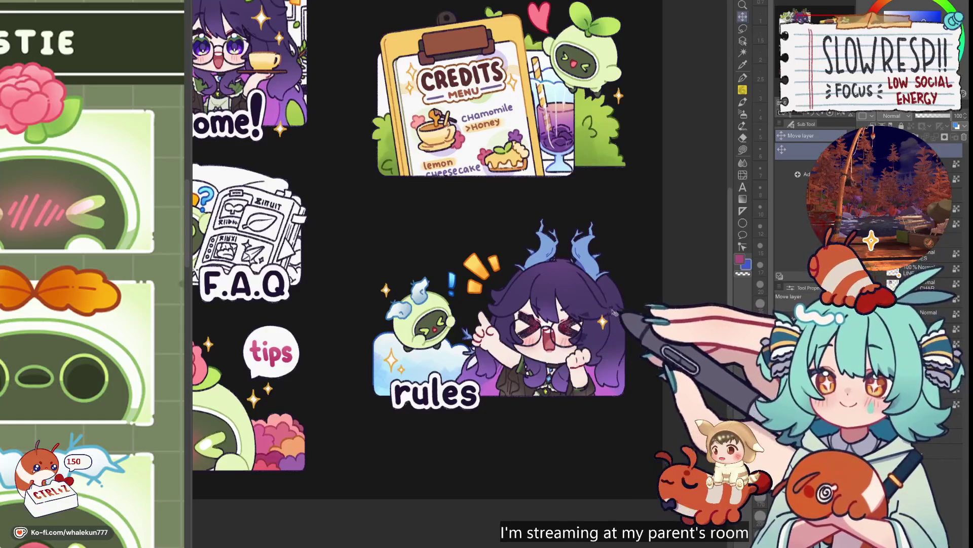
scroll(618, 307, up, 2)
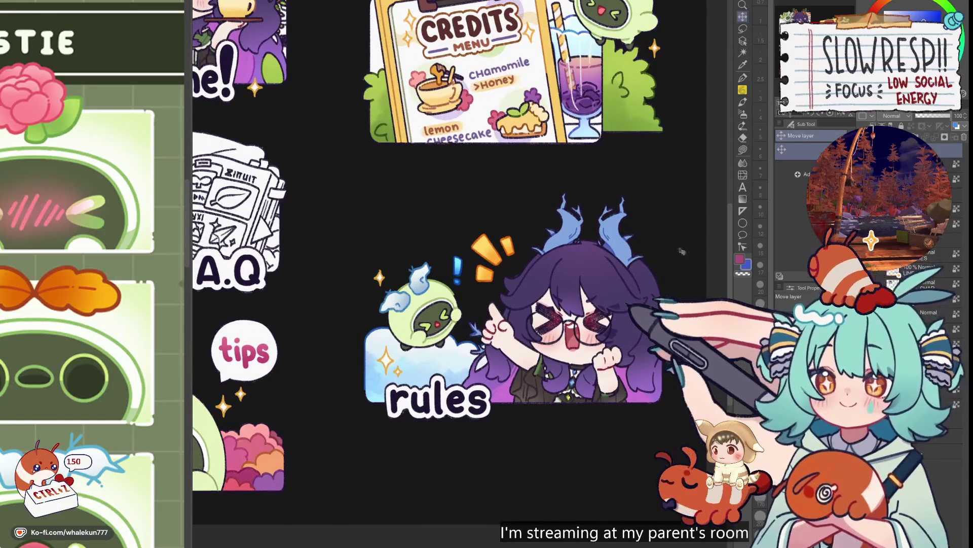
scroll(682, 250, down, 5)
scroll(682, 251, up, 6)
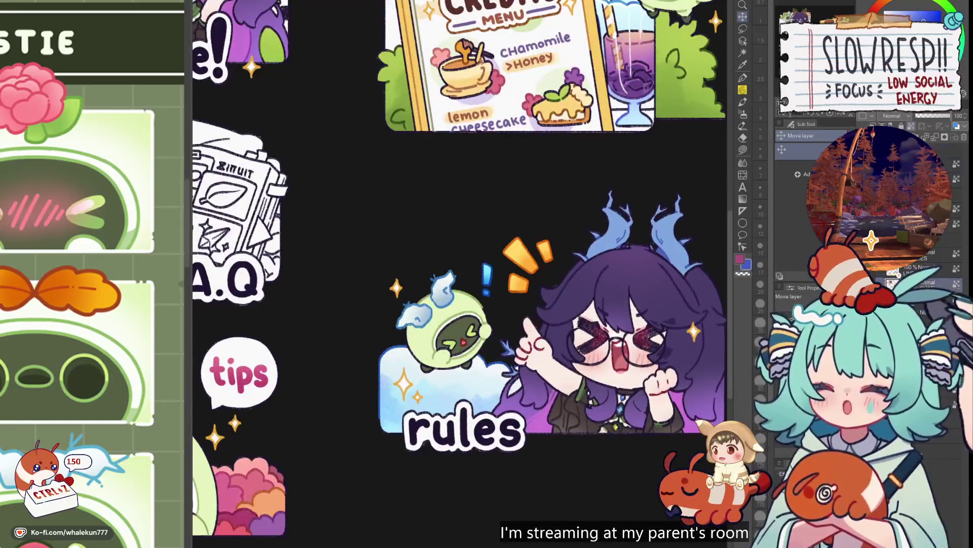
key(g)
scroll(558, 284, up, 4)
drag(525, 280, 566, 281)
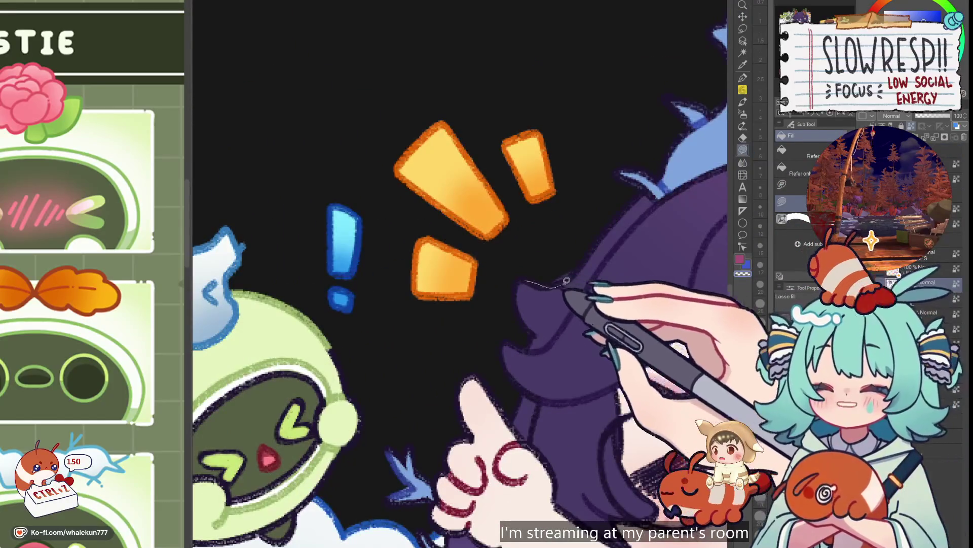
scroll(634, 284, down, 5)
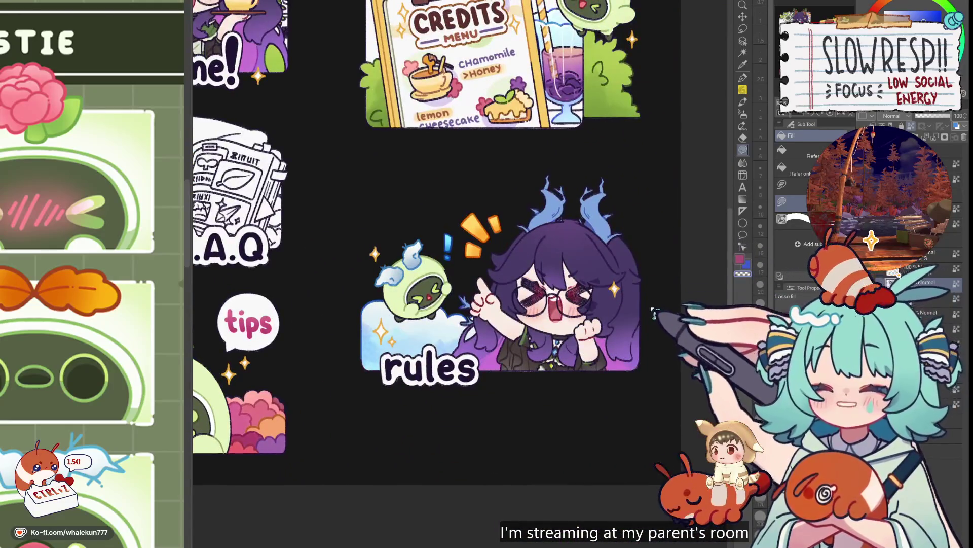
key(h)
key(h)
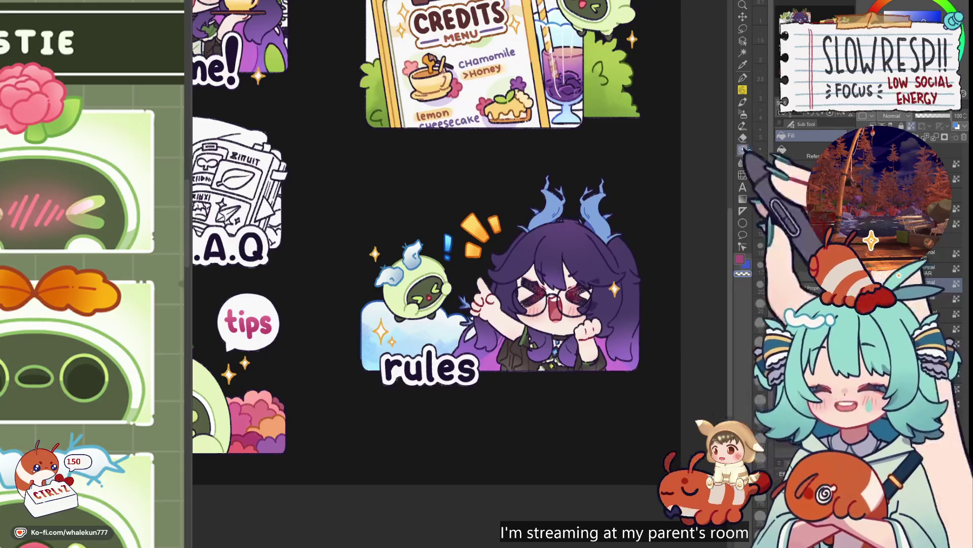
drag(586, 207, 615, 310)
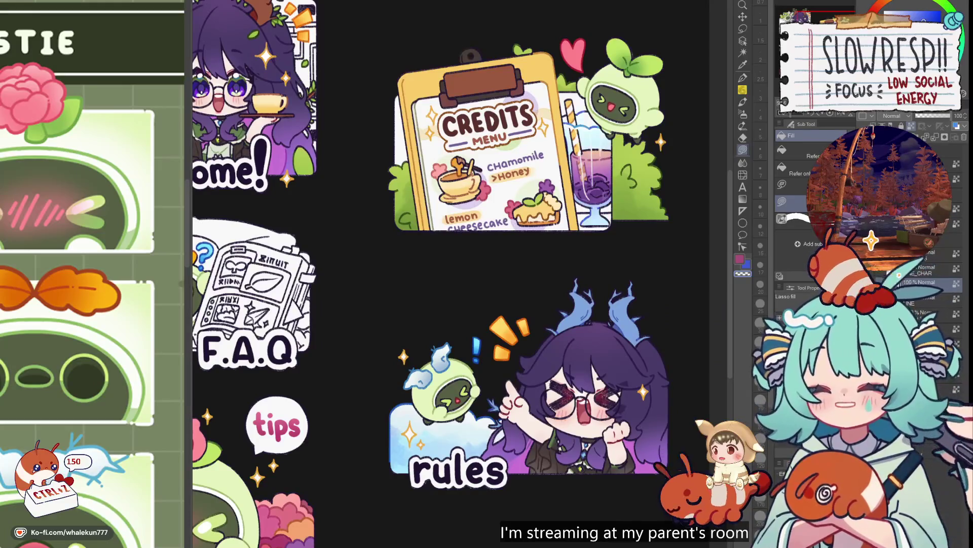
drag(616, 190, 644, 265)
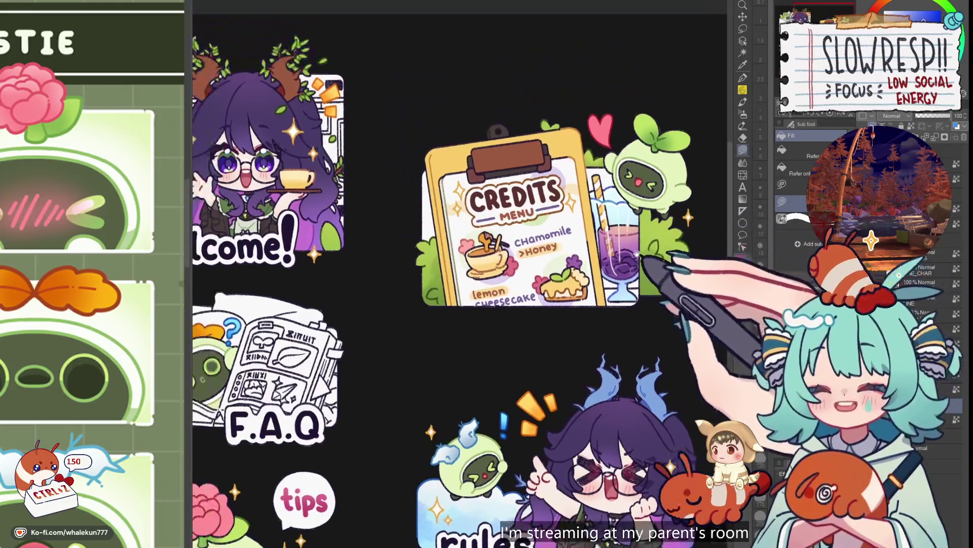
scroll(644, 264, down, 1)
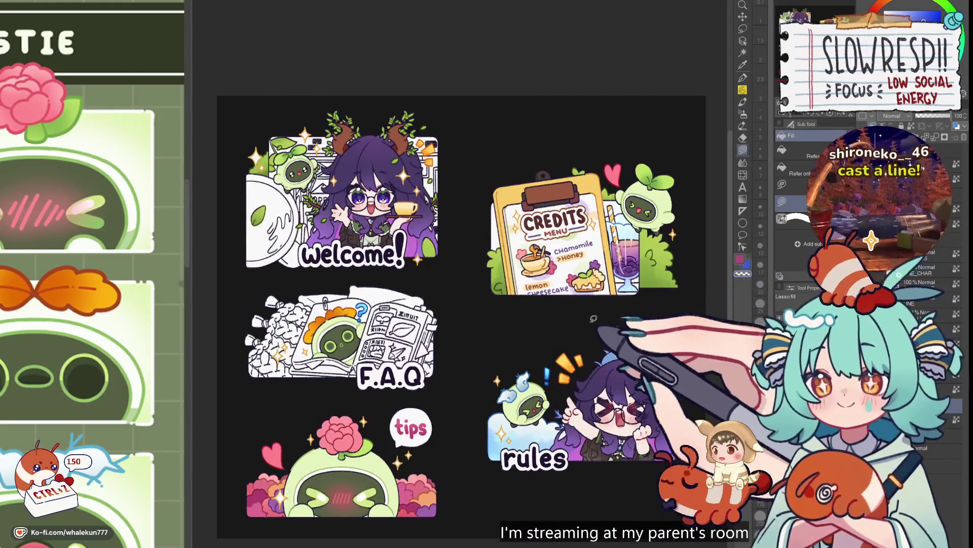
scroll(127, 403, down, 4)
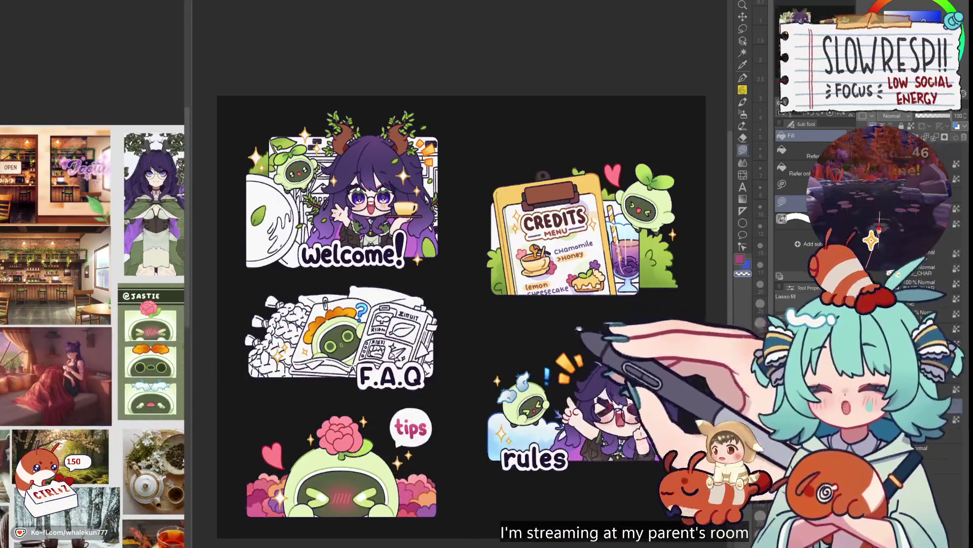
- Recentre on the Credits drink glass and mirror the view to check the artwork
drag(583, 314, 498, 330)
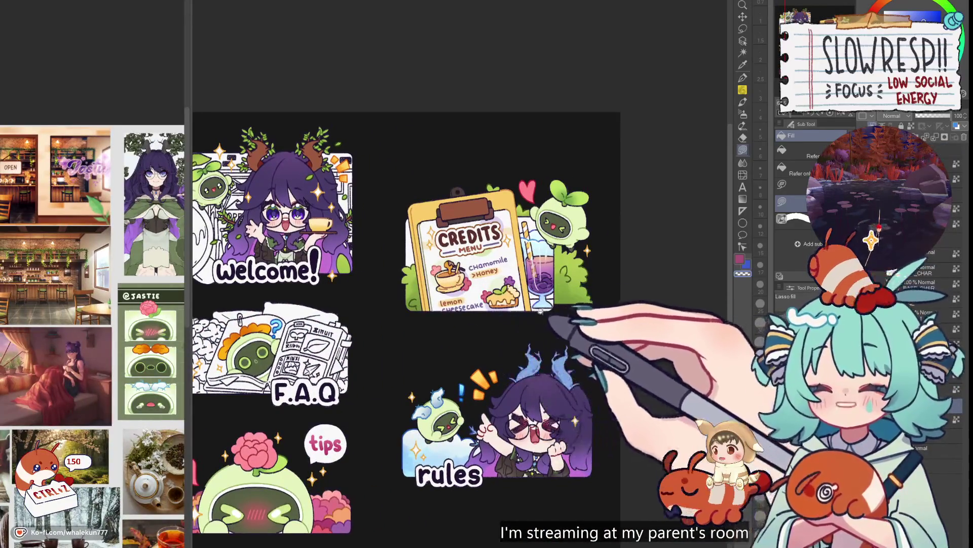
scroll(553, 315, up, 2)
scroll(552, 315, up, 2)
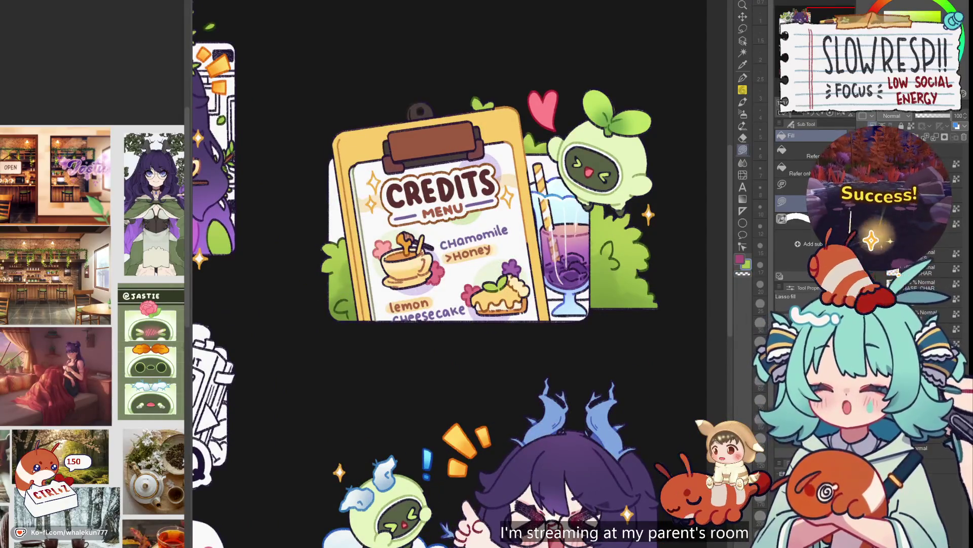
scroll(556, 290, up, 2)
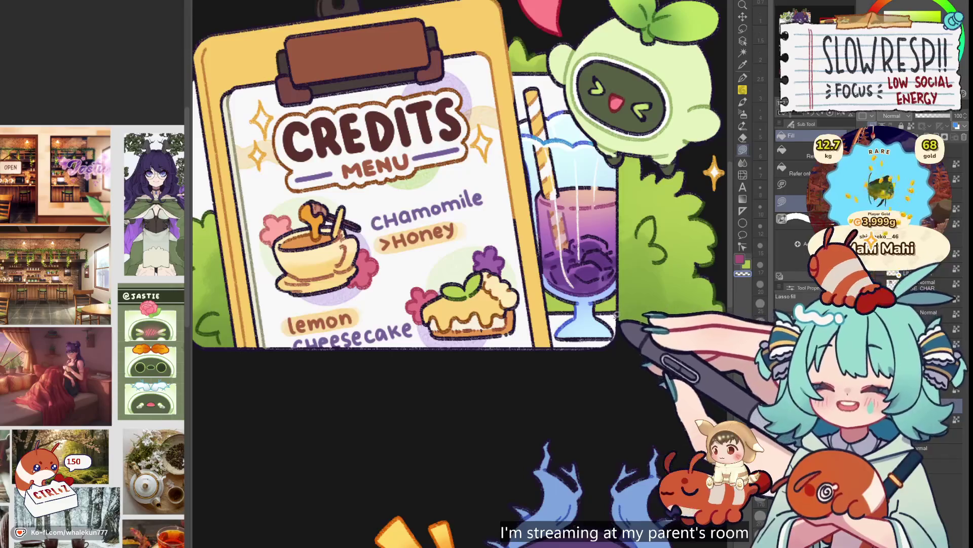
key(b)
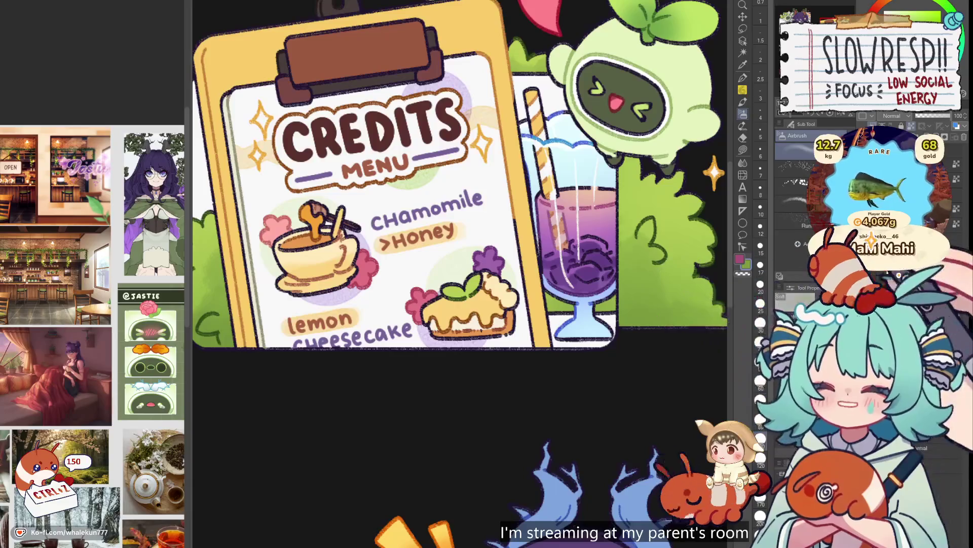
key(g)
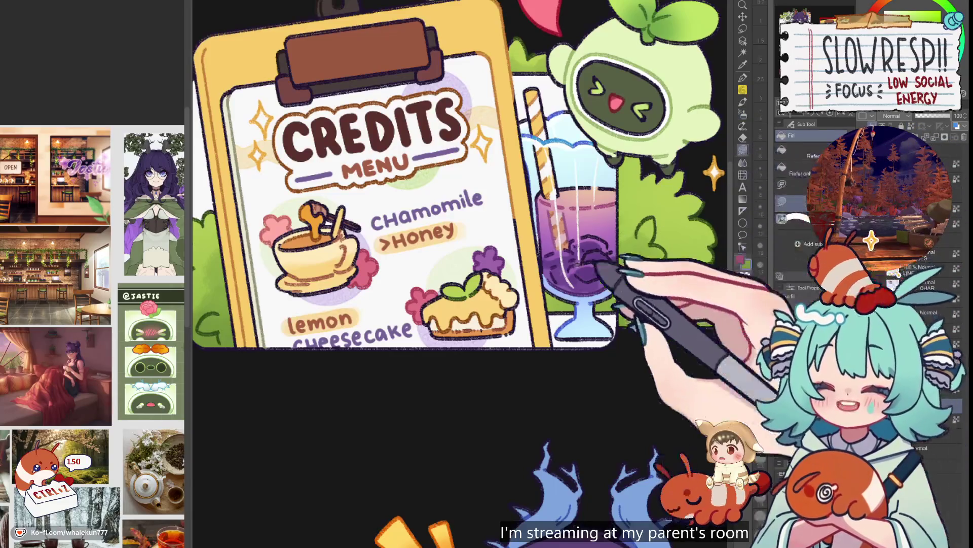
scroll(584, 255, down, 2)
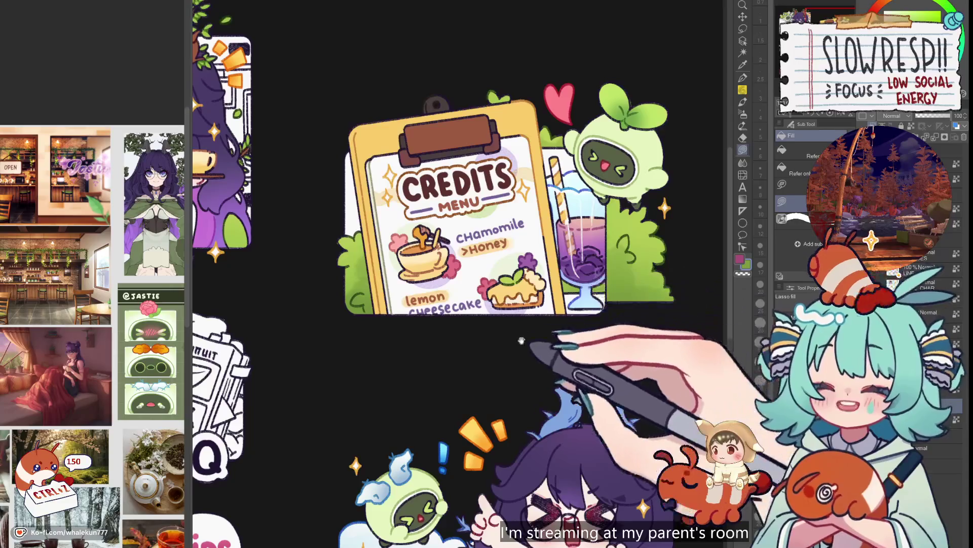
scroll(494, 224, up, 1)
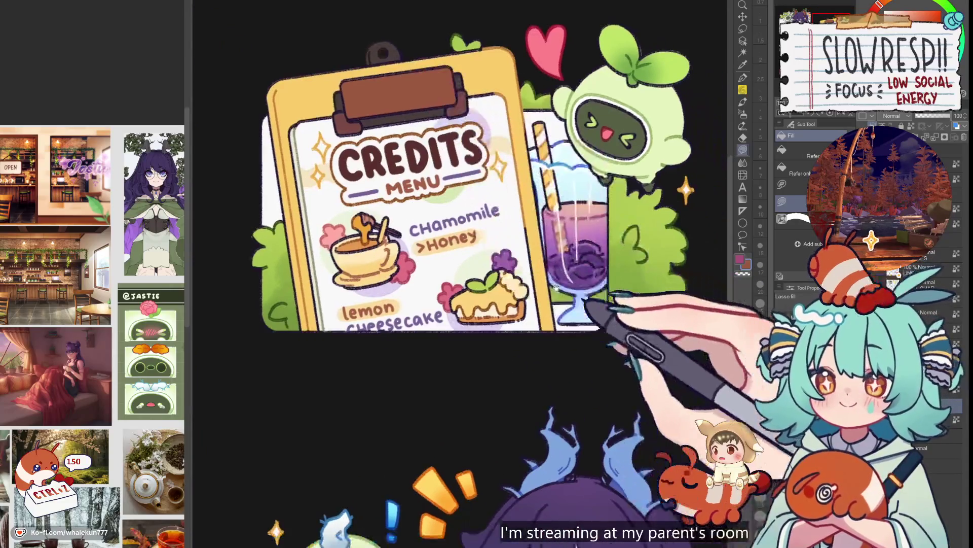
scroll(588, 325, up, 2)
key(h)
key(h)
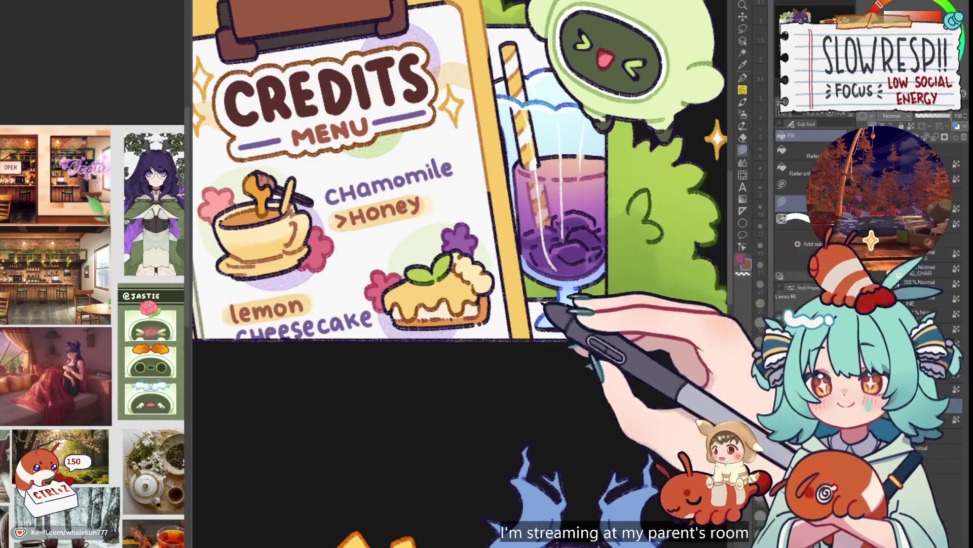
- Outline and colour-select the foot of the drink glass, restoring the selection after clearing it
mouse_move(529, 304)
mouse_down()
mouse_move(543, 337)
mouse_move(606, 330)
mouse_up()
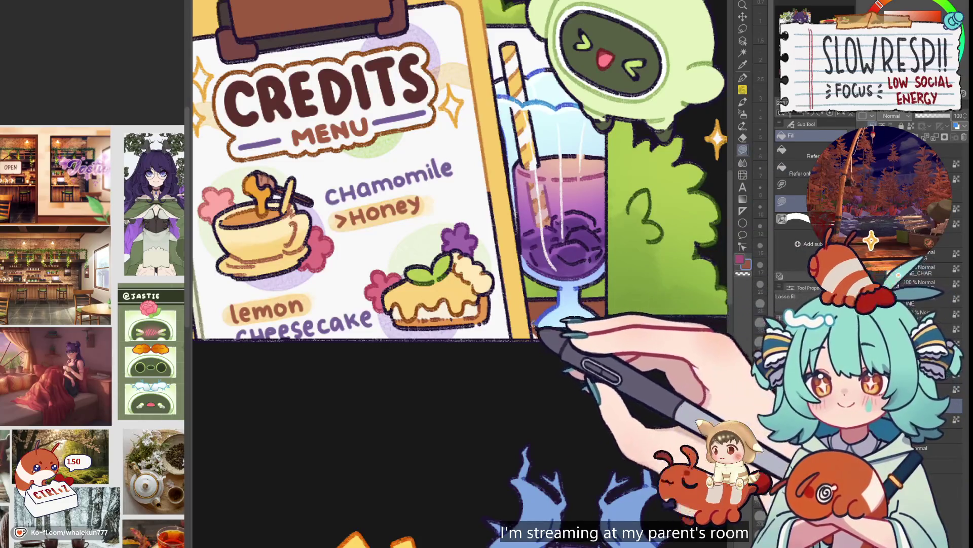
scroll(607, 329, down, 2)
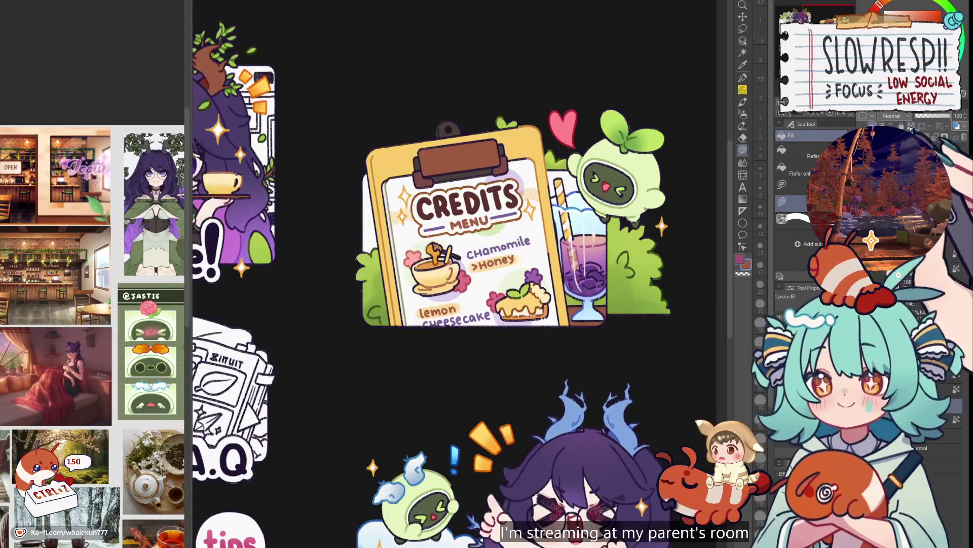
key(w)
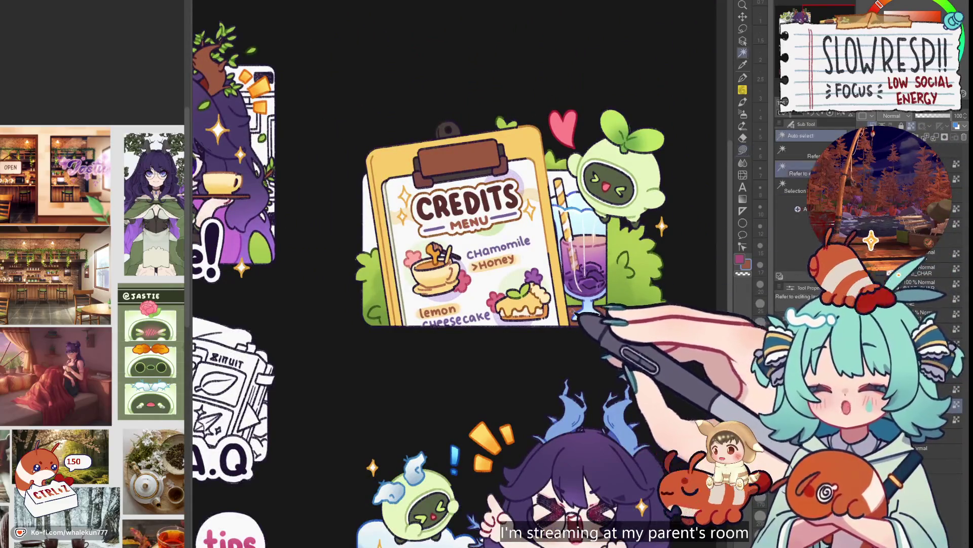
click(588, 317)
click(743, 150)
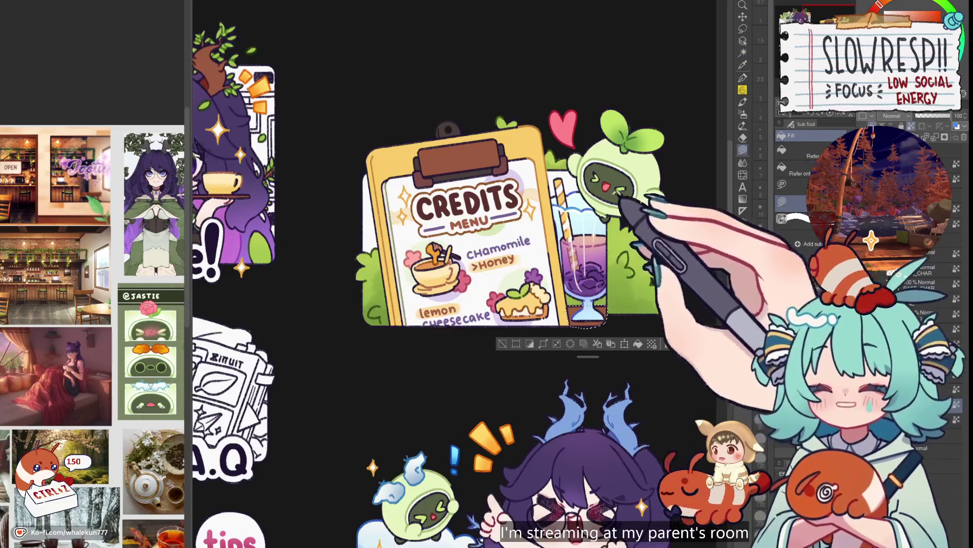
key(ctrl+d)
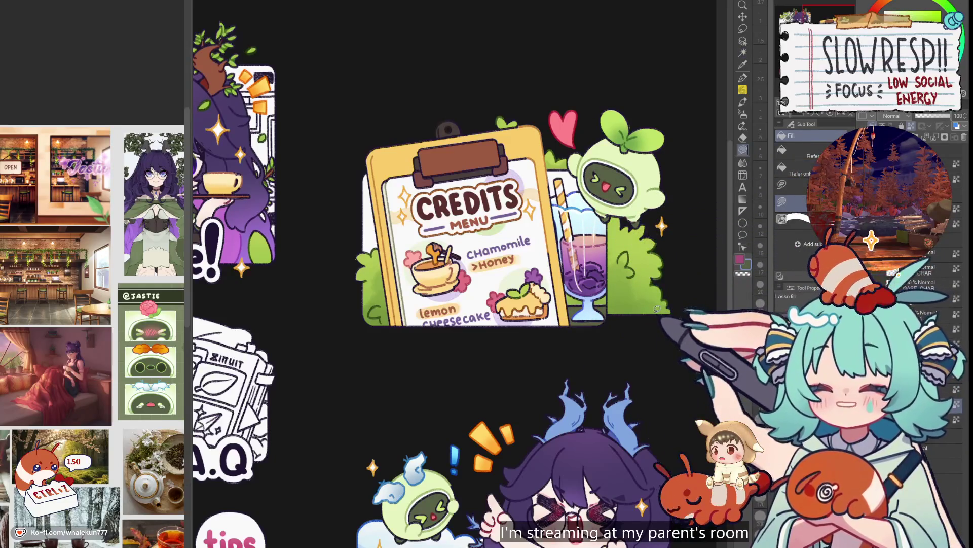
key(ctrl+z)
- Airbrush the glass foot, undo the stray strokes, and zoom out over the whole sheet
key(b)
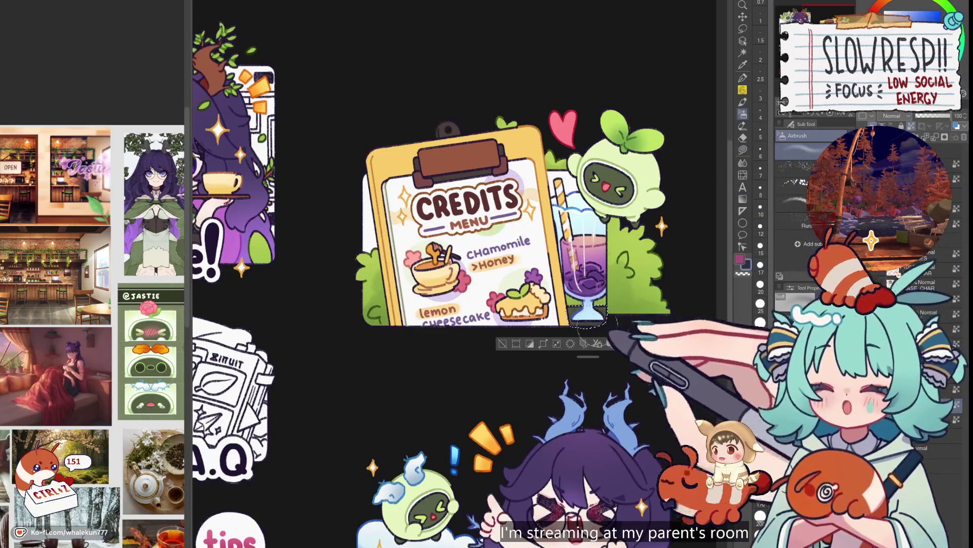
key(ctrl+z)
key(ctrl+z)
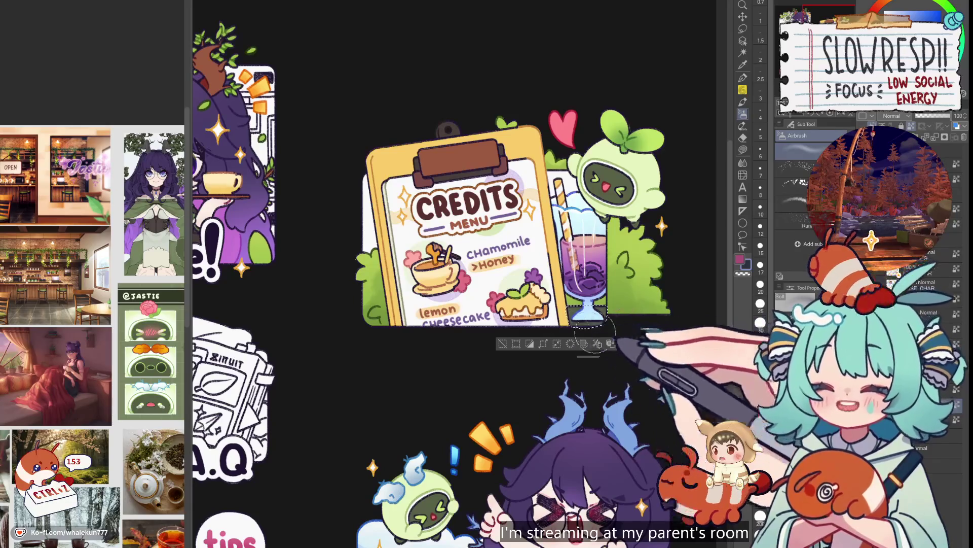
key(ctrl+minus)
key(ctrl+minus)
key(ctrl+minus)
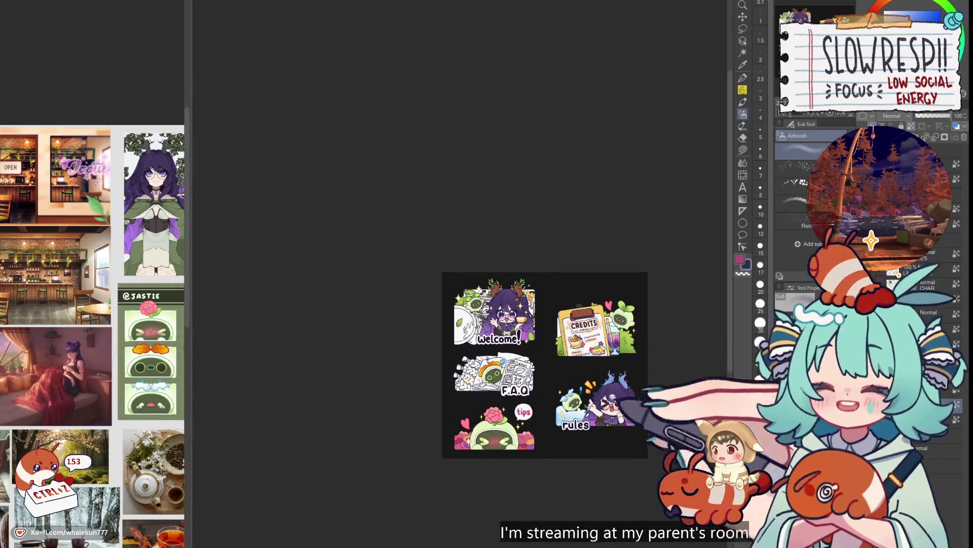
- Lasso-fill around the Credits artwork in light cyan, then undo the attempt
scroll(658, 391, up, 4)
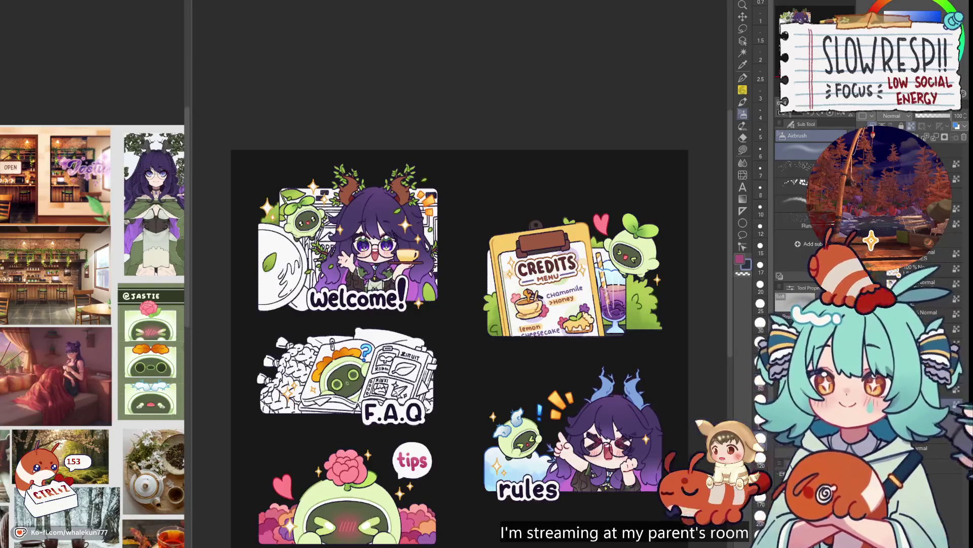
scroll(663, 365, up, 2)
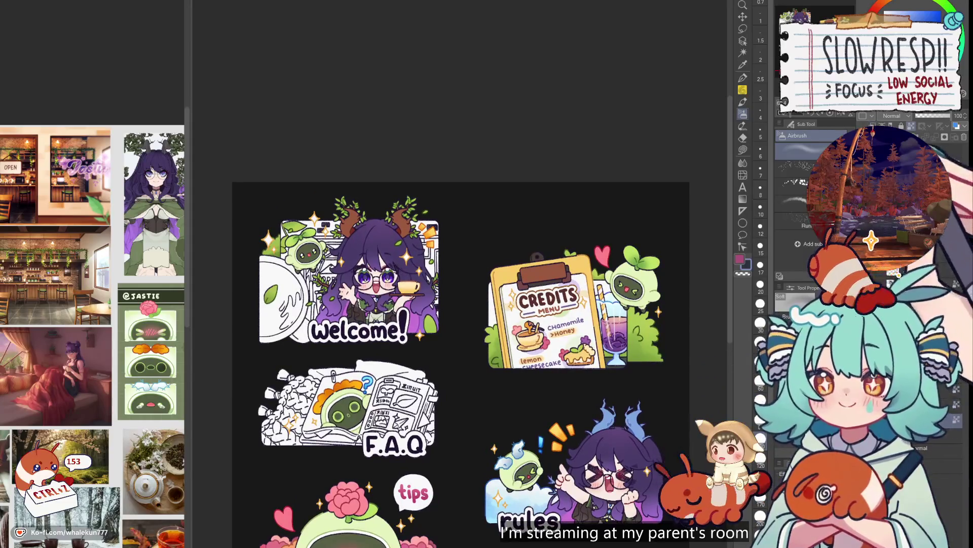
key(g)
mouse_move(561, 425)
mouse_down()
mouse_move(572, 314)
mouse_move(527, 408)
mouse_up()
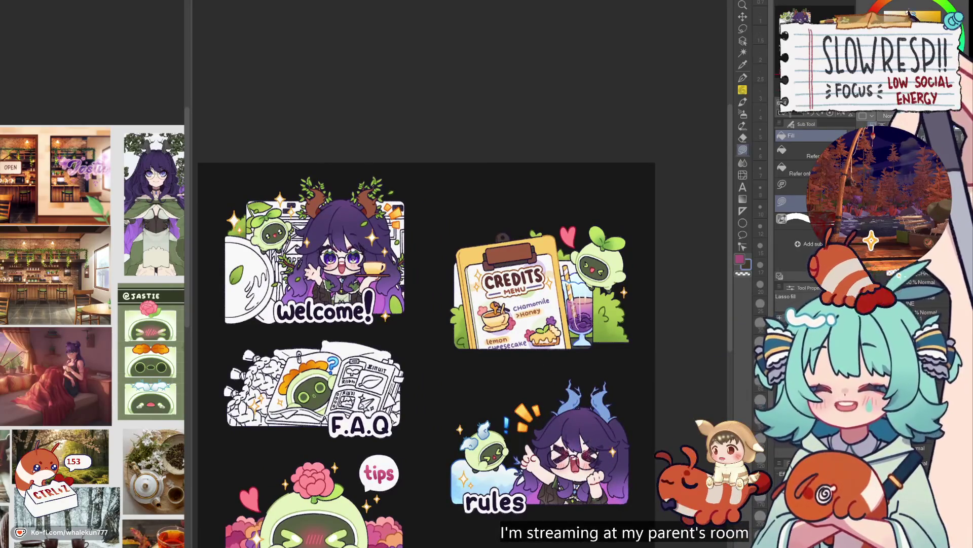
click(880, 4)
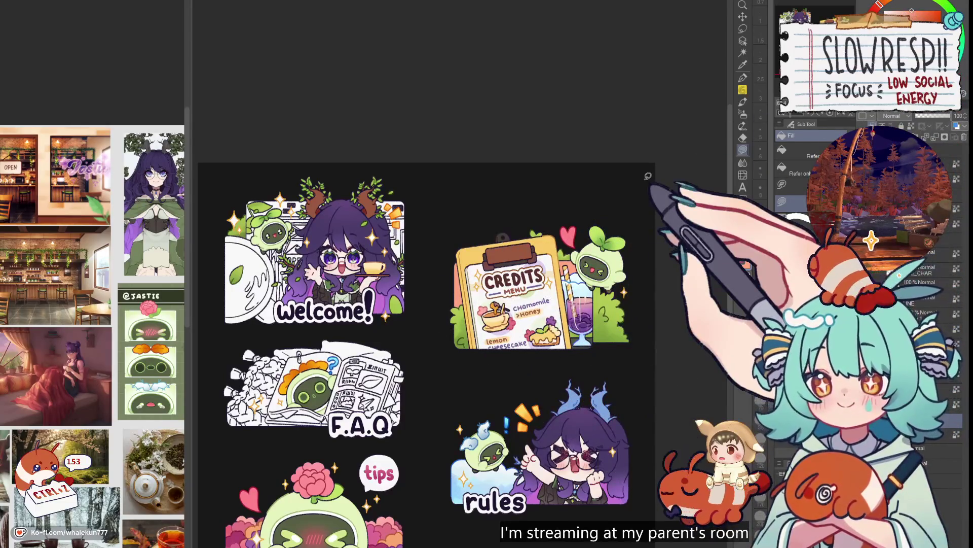
click(948, 20)
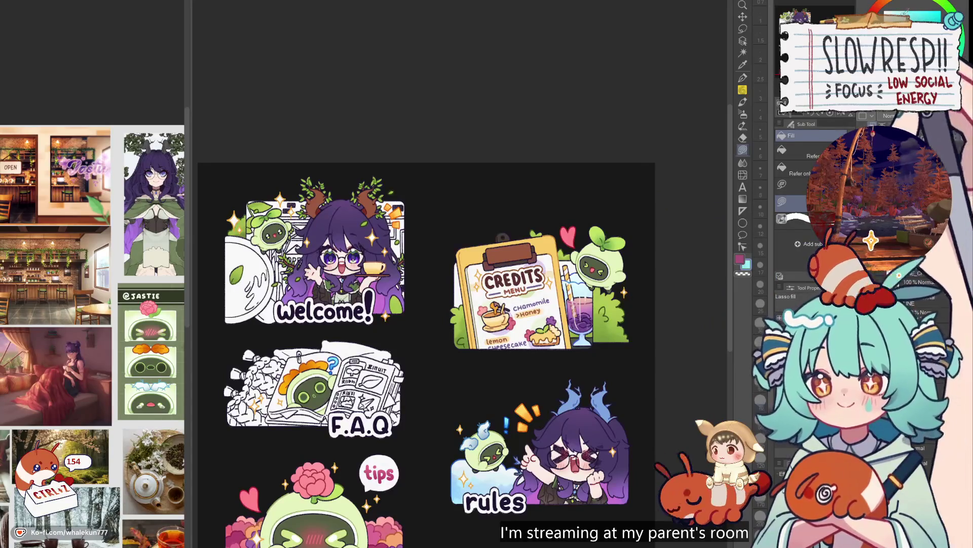
mouse_move(609, 349)
mouse_down()
mouse_move(538, 365)
mouse_move(676, 264)
mouse_up()
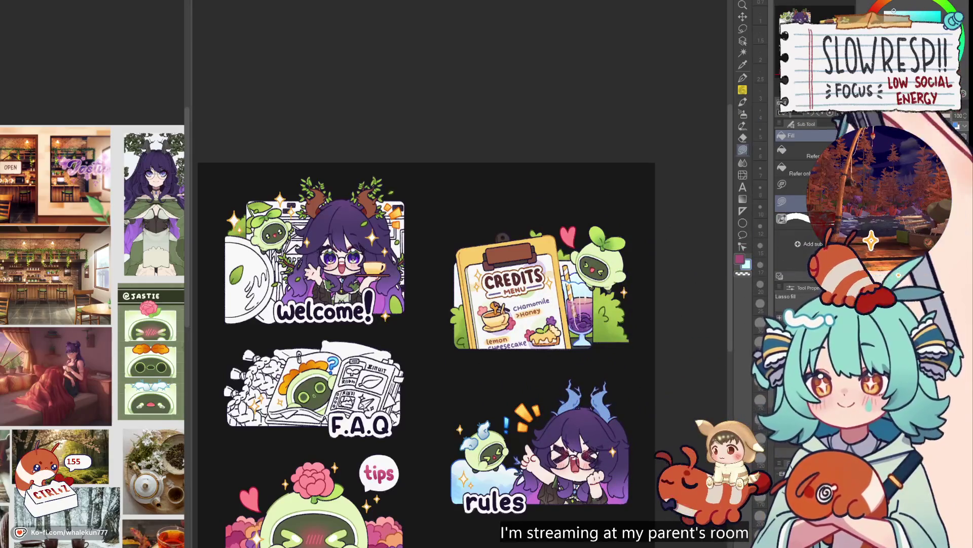
key(ctrl+z)
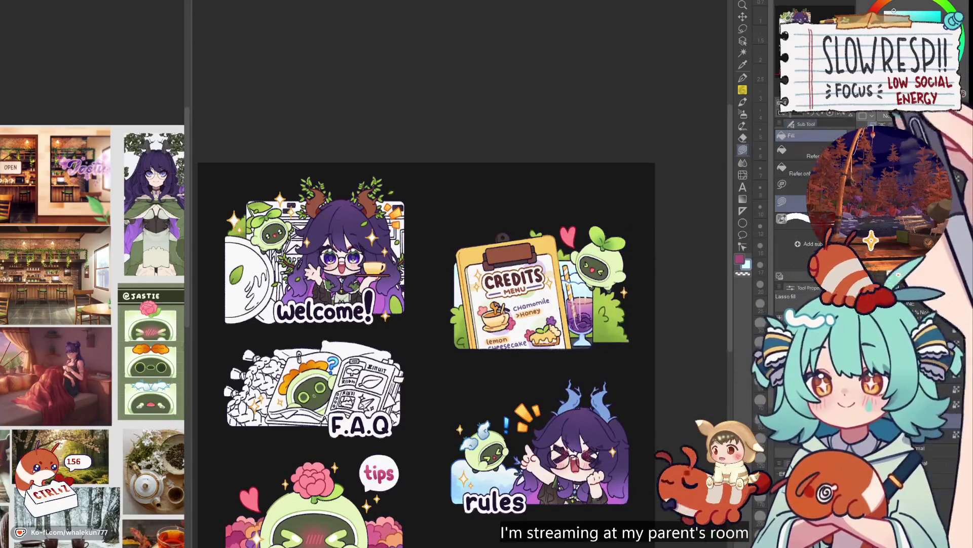
- Pick blue, swap to magenta, and undo the latest change to the Credits panel
click(910, 10)
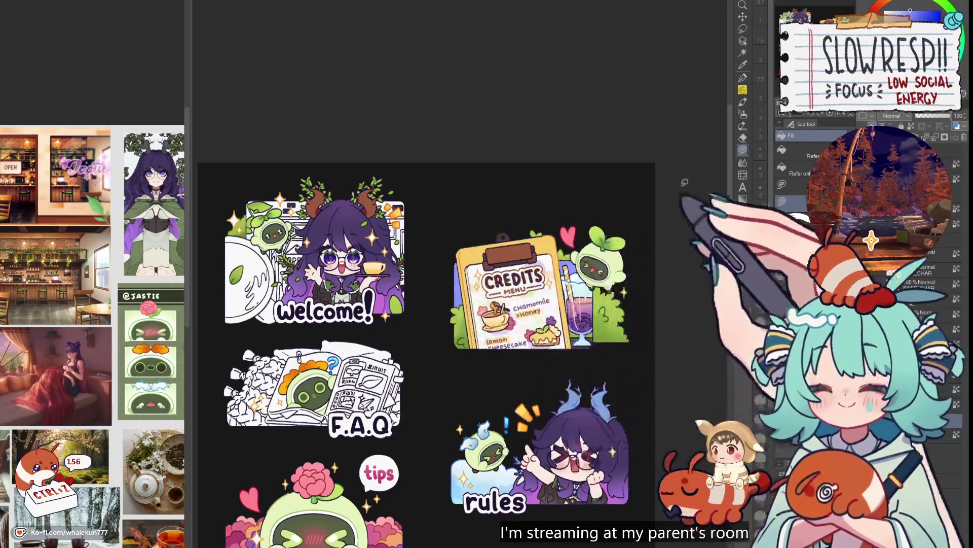
scroll(636, 215, down, 5)
scroll(622, 234, up, 3)
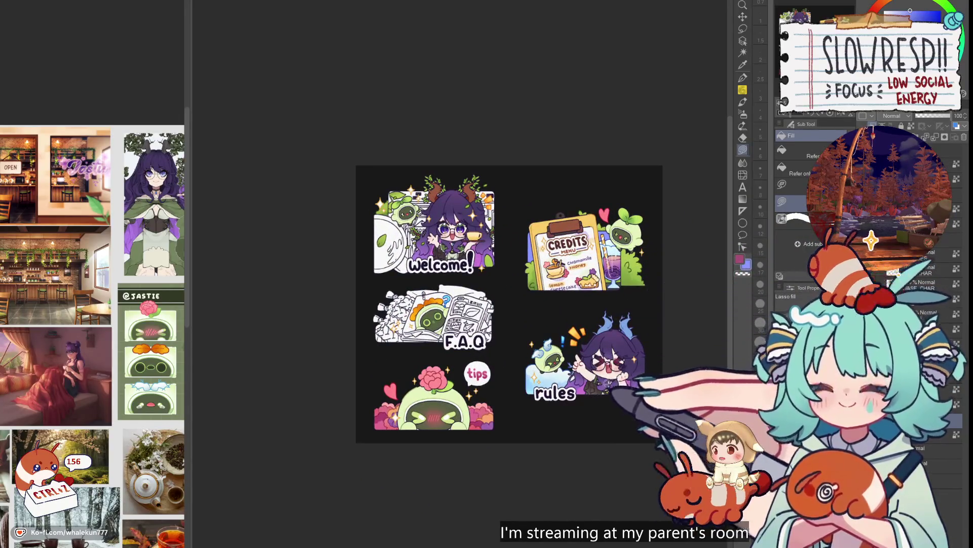
key(x)
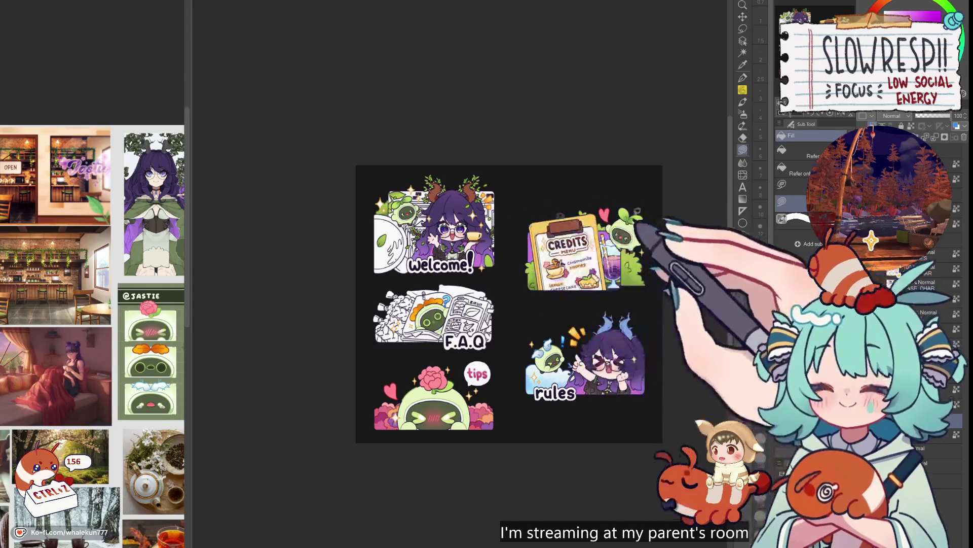
key(ctrl+z)
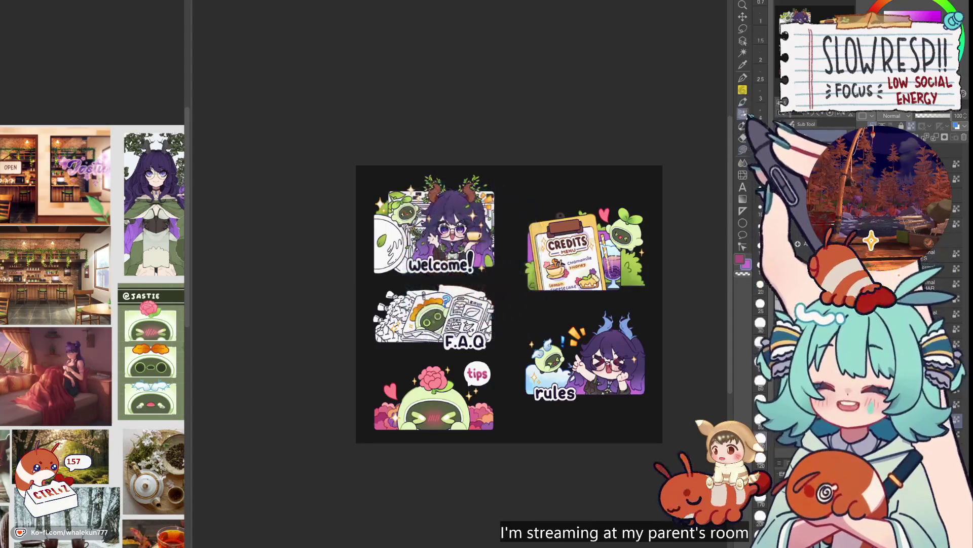
- Paint a soft purple gradient behind the Credits clipboard with the Watercolor brush at size 17
drag(624, 254, 614, 248)
scroll(576, 229, up, 2)
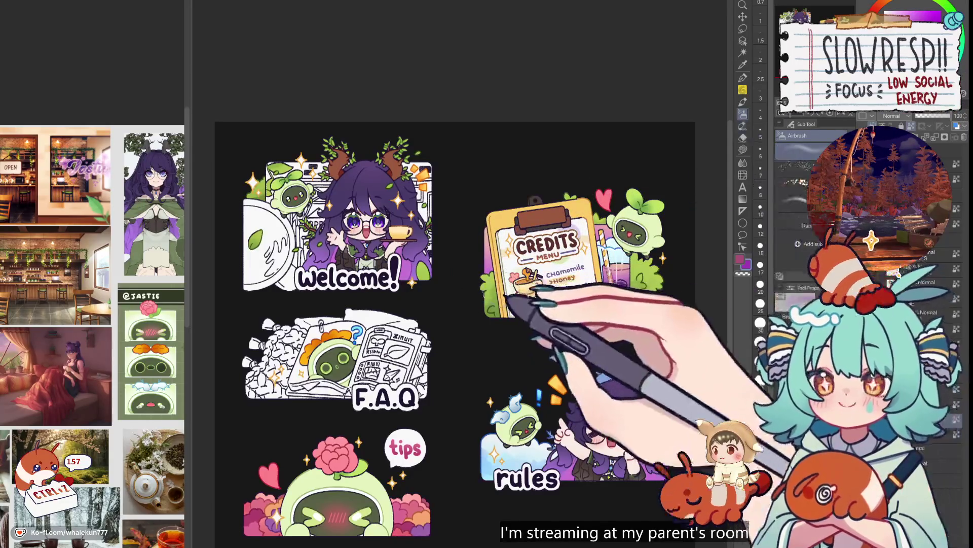
key(p)
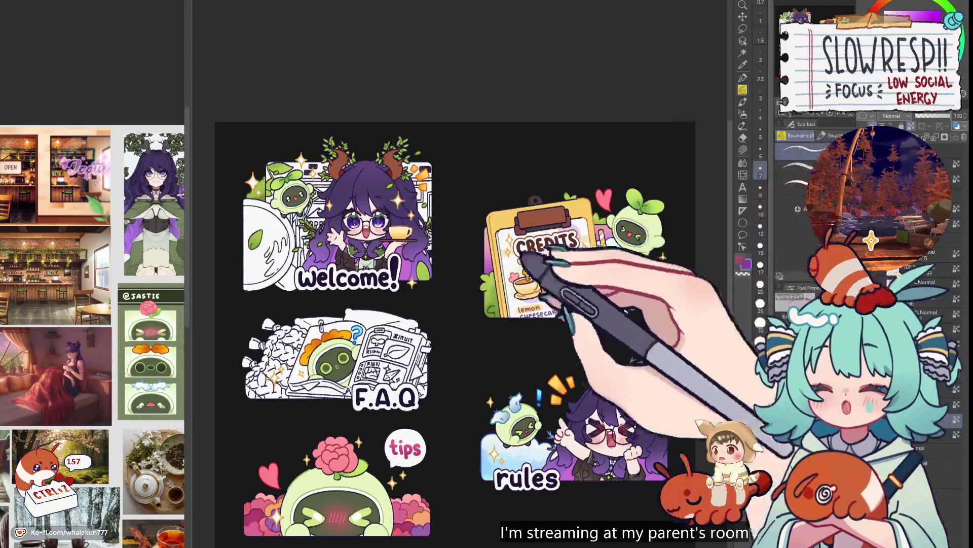
key(b)
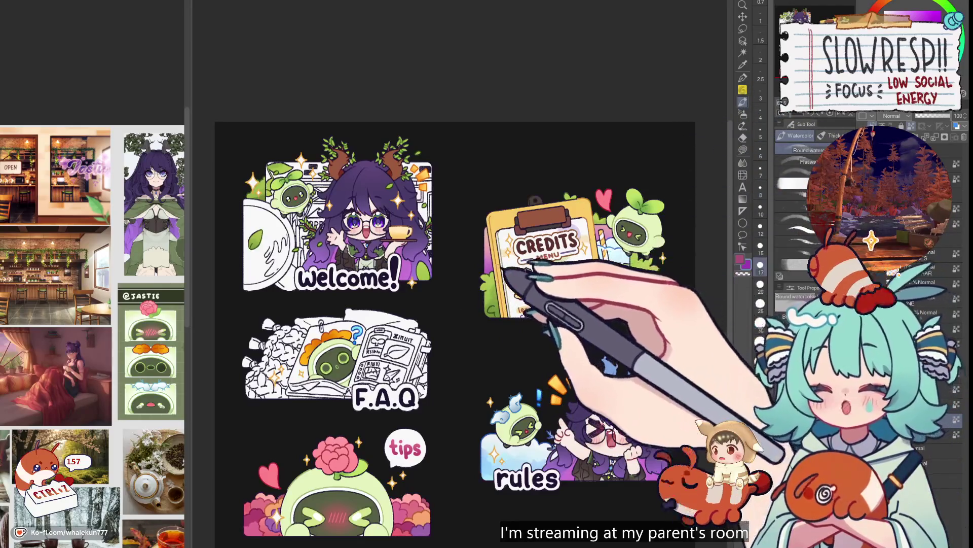
key(bracketleft)
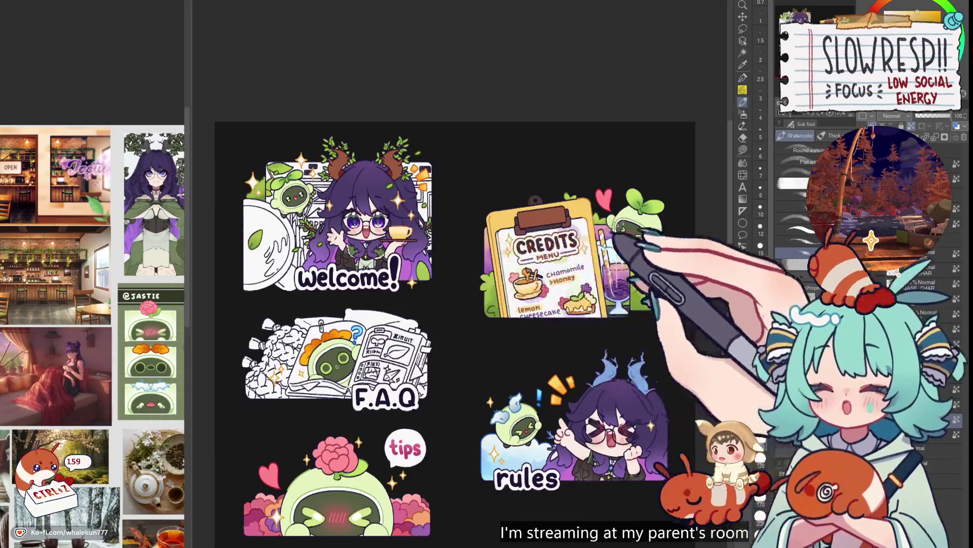
scroll(626, 249, down, 4)
scroll(626, 249, up, 2)
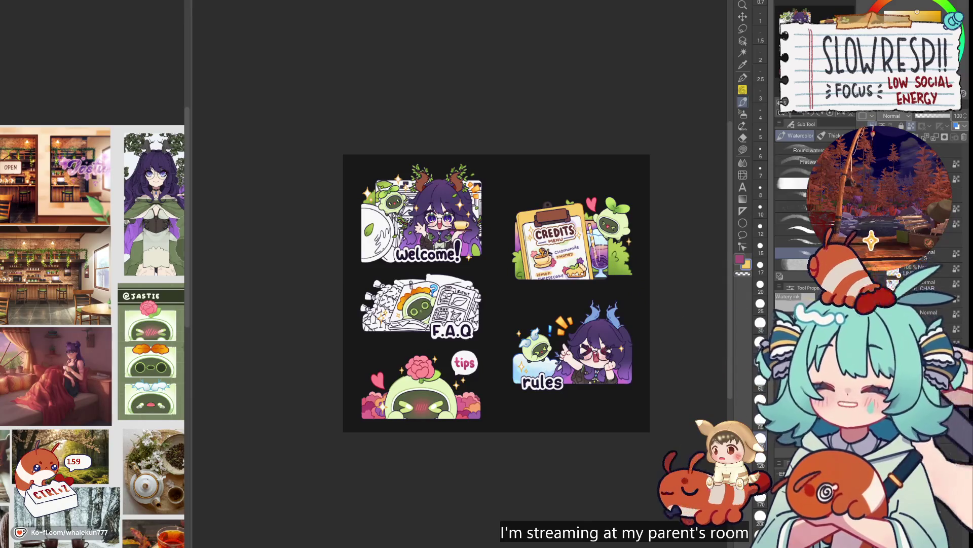
scroll(603, 238, up, 5)
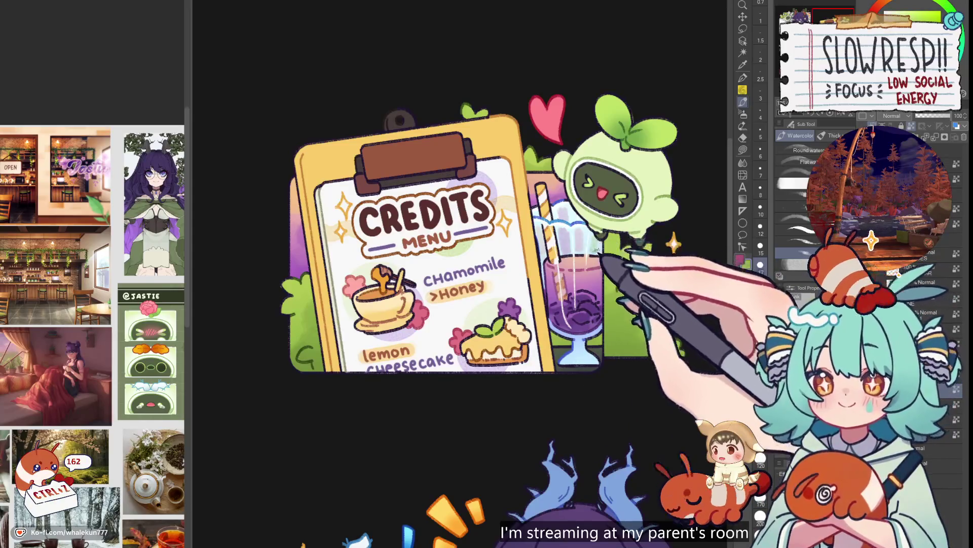
key(ctrl+0)
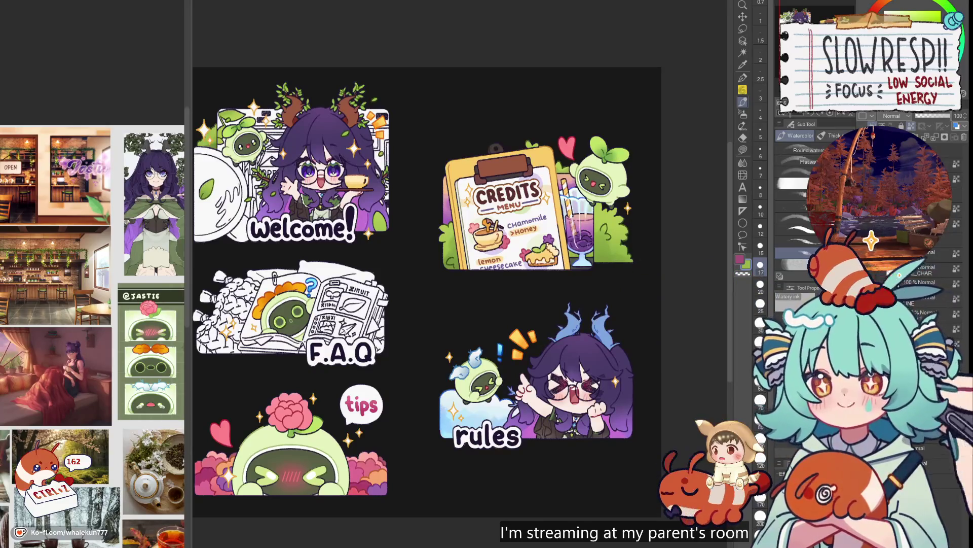
key(g)
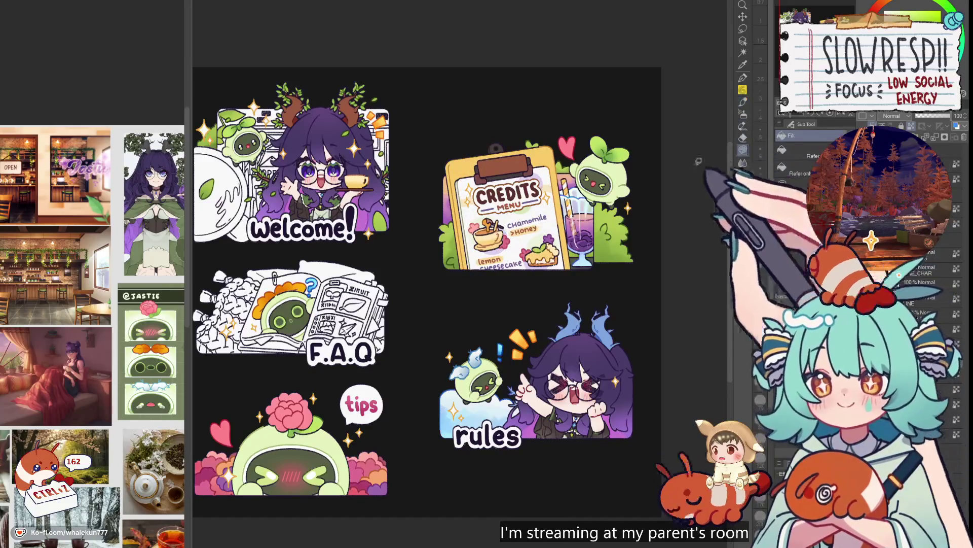
key(ctrl+plus)
key(ctrl+plus)
drag(507, 279, 484, 291)
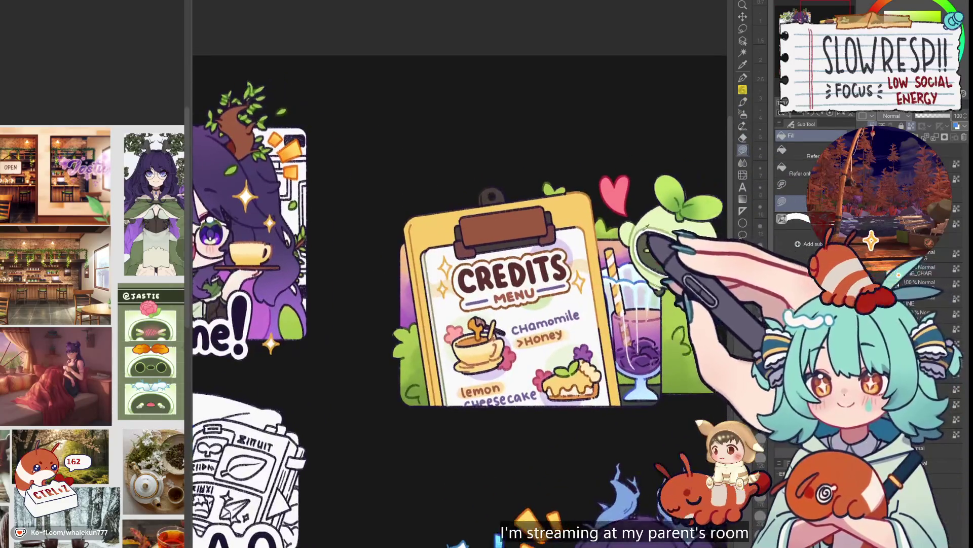
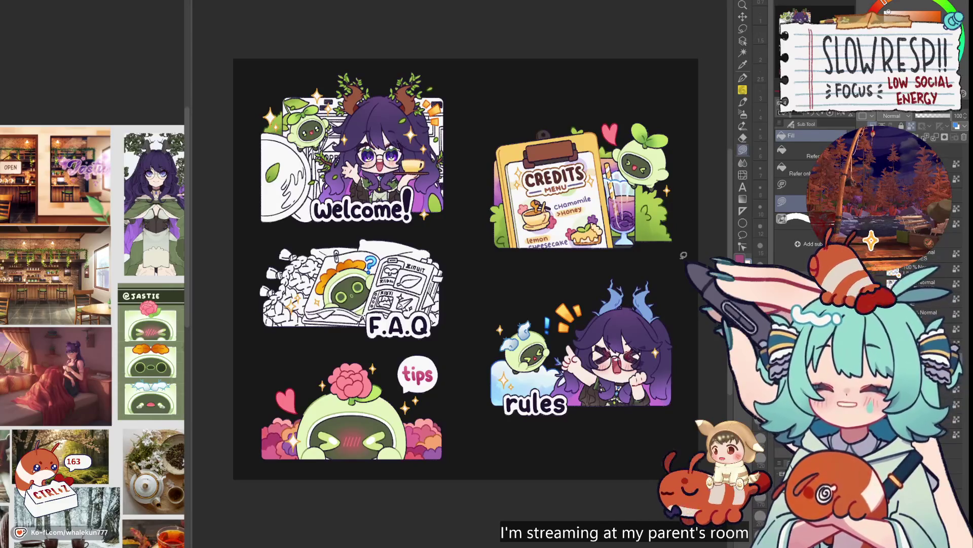
- Pan and zoom the panel sheet to frame the cookie pile beside the F.A.Q book
drag(588, 321, 604, 280)
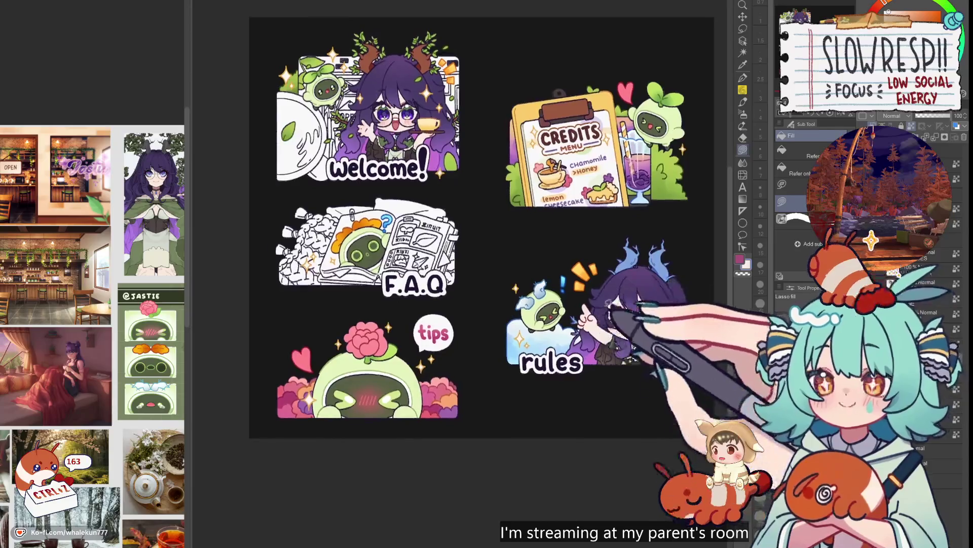
drag(596, 354, 605, 413)
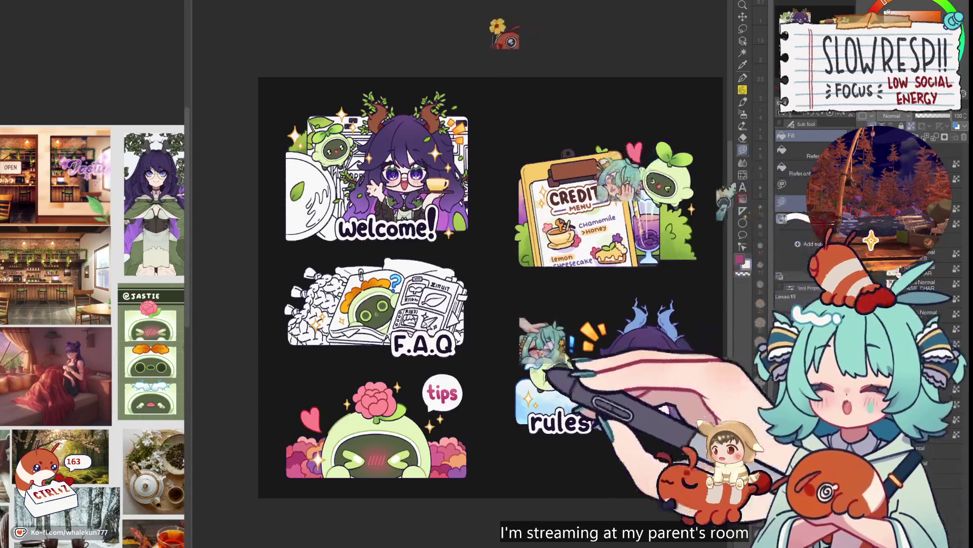
scroll(491, 286, down, 2)
scroll(460, 254, up, 2)
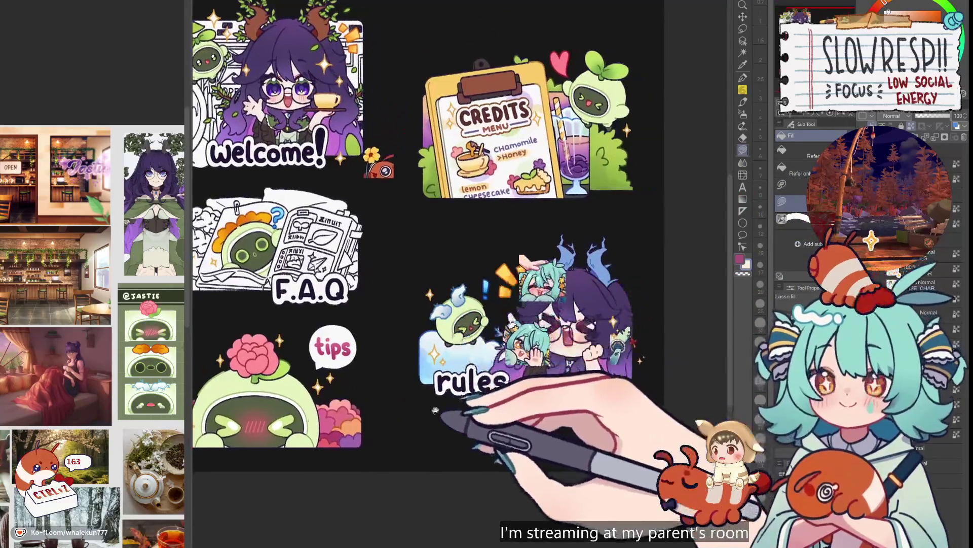
scroll(476, 296, down, 2)
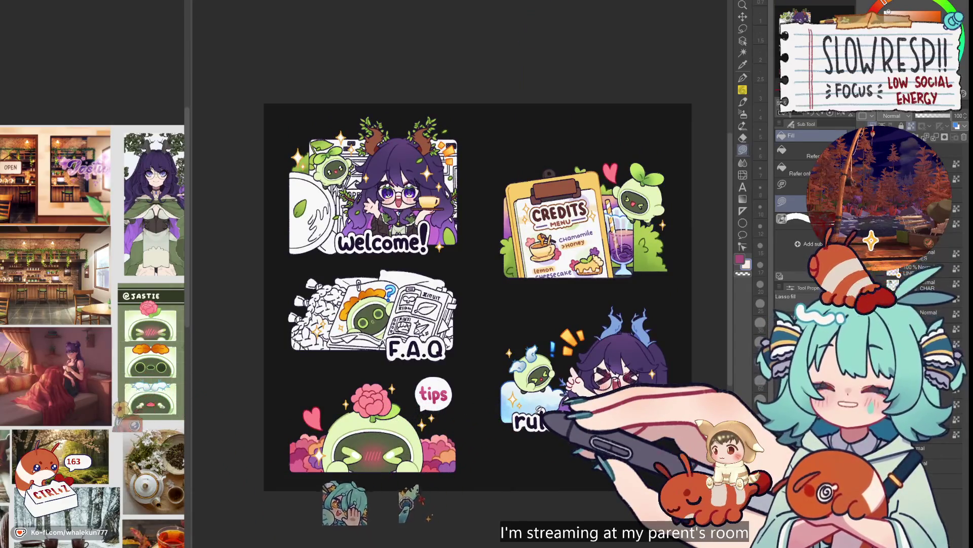
drag(492, 359, 565, 371)
scroll(507, 345, up, 2)
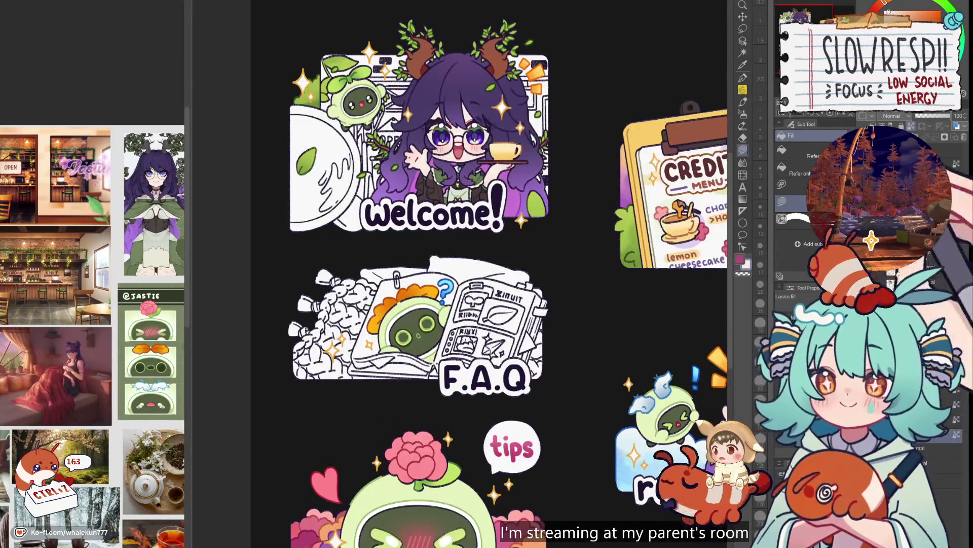
scroll(523, 373, down, 2)
scroll(523, 373, down, 2)
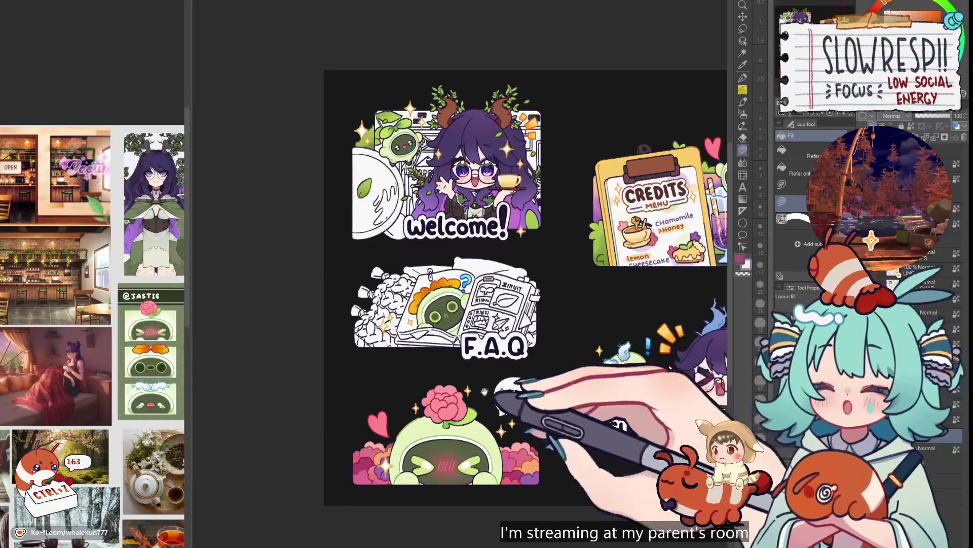
drag(485, 391, 512, 399)
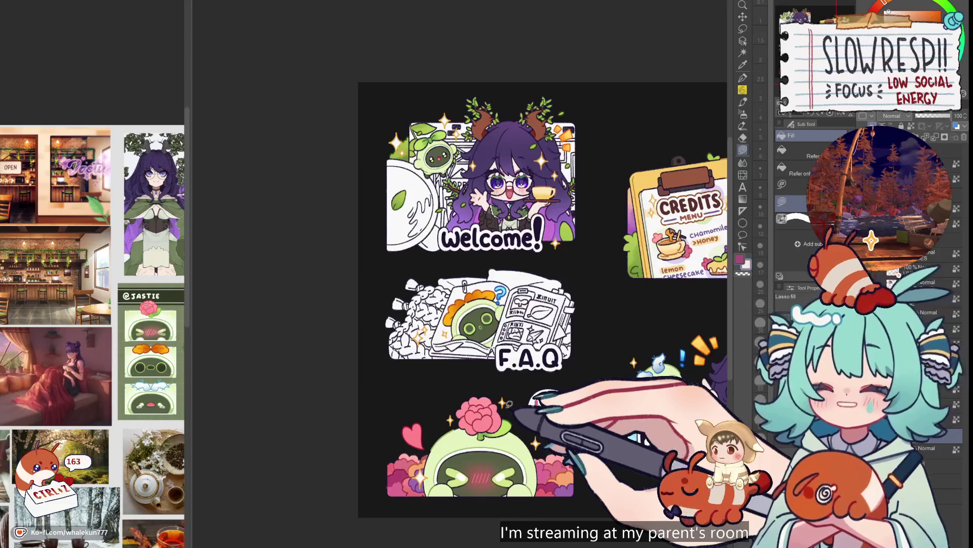
scroll(725, 311, up, 1)
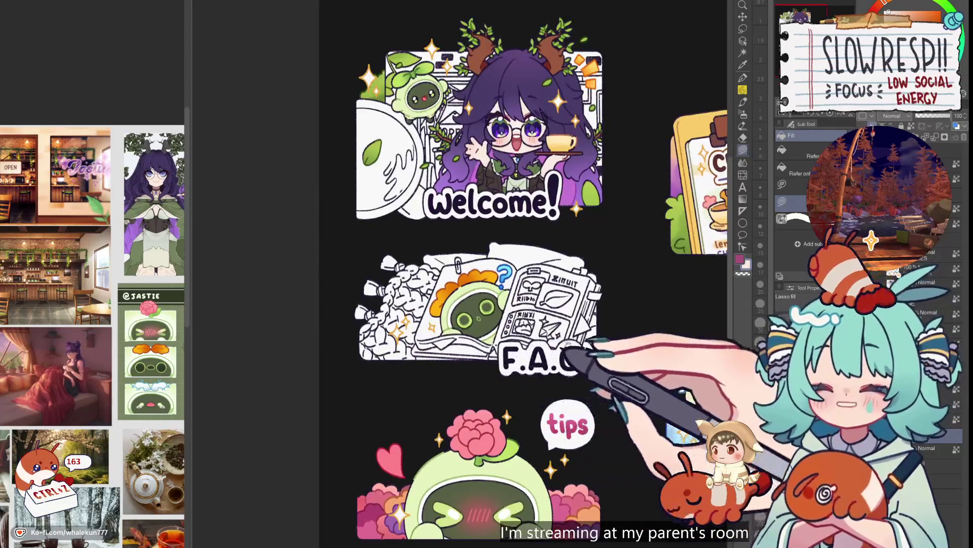
scroll(725, 312, up, 1)
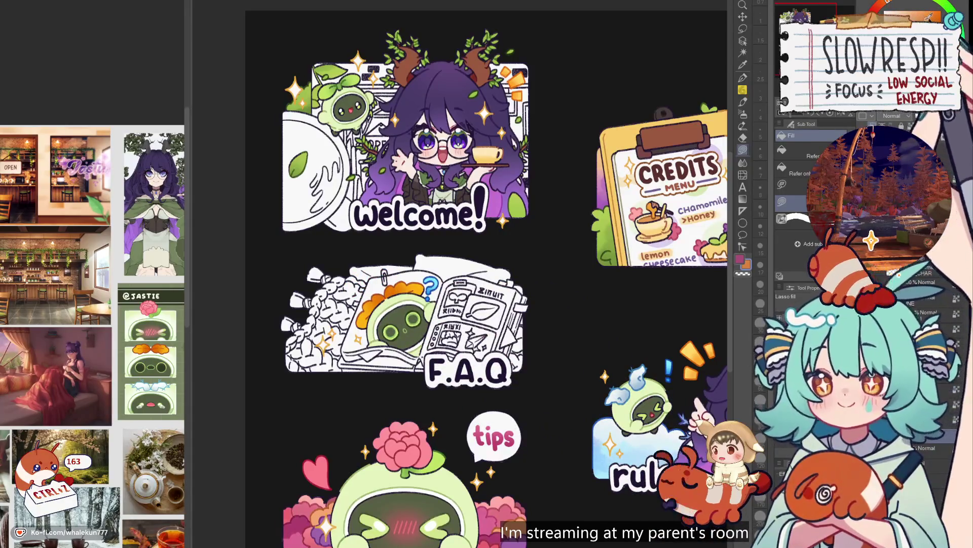
scroll(364, 295, up, 2)
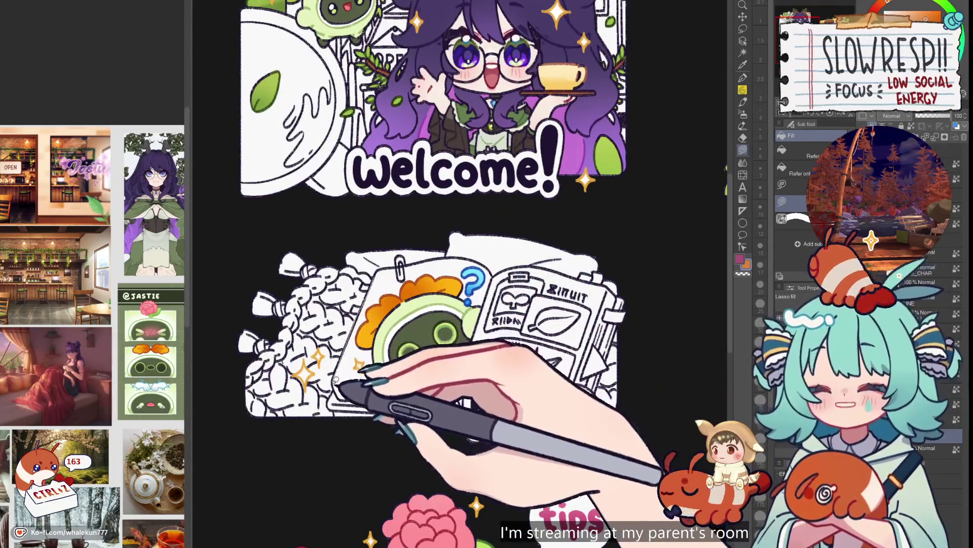
- Lasso-fill the cookie pile and the remaining cookies beside the F.A.Q book in orange-brown
mouse_move(332, 405)
mouse_down()
mouse_move(239, 434)
mouse_move(341, 191)
mouse_move(363, 276)
mouse_up()
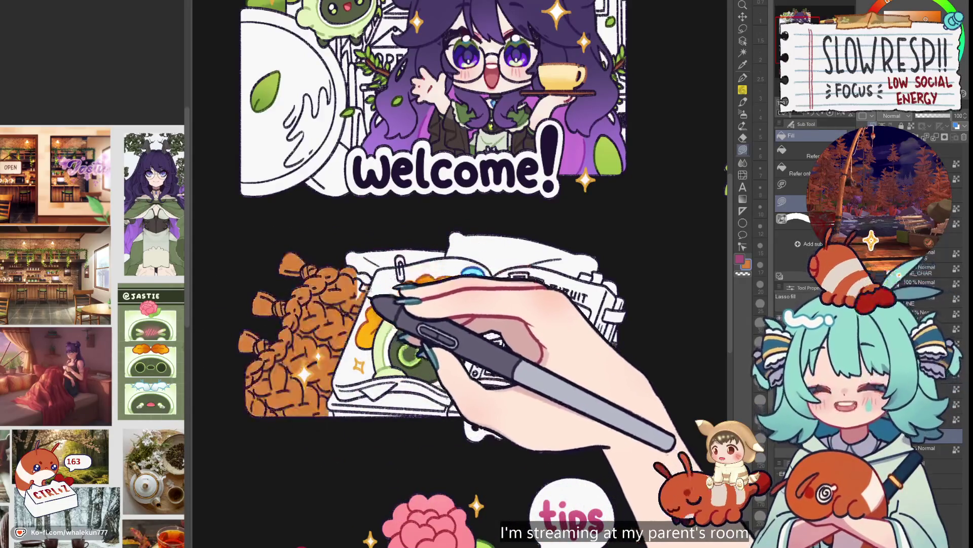
scroll(363, 277, up, 3)
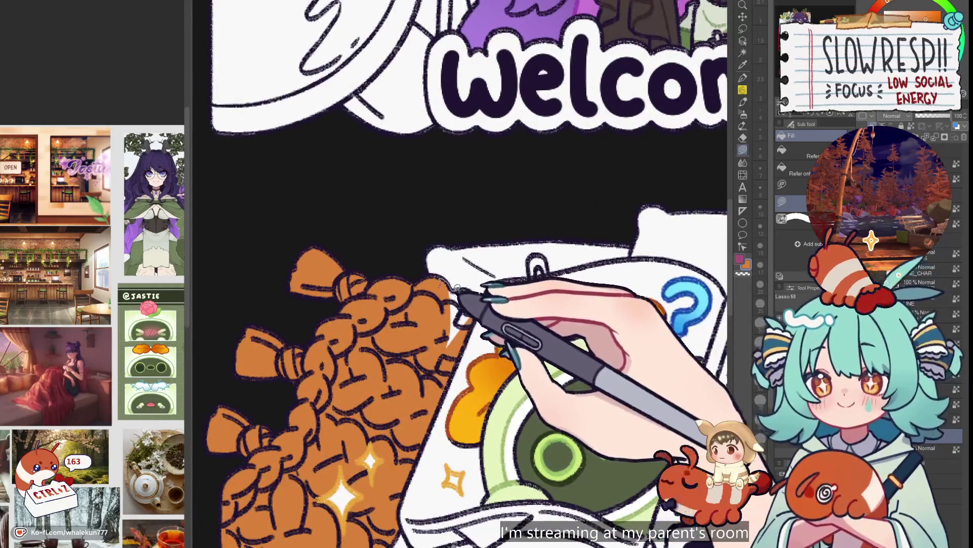
drag(456, 288, 479, 292)
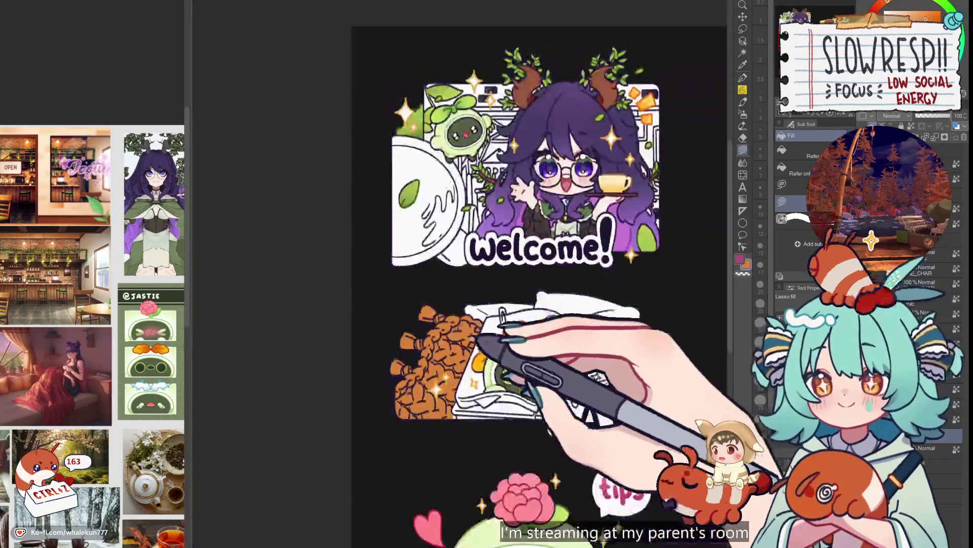
scroll(457, 349, down, 3)
scroll(400, 335, up, 3)
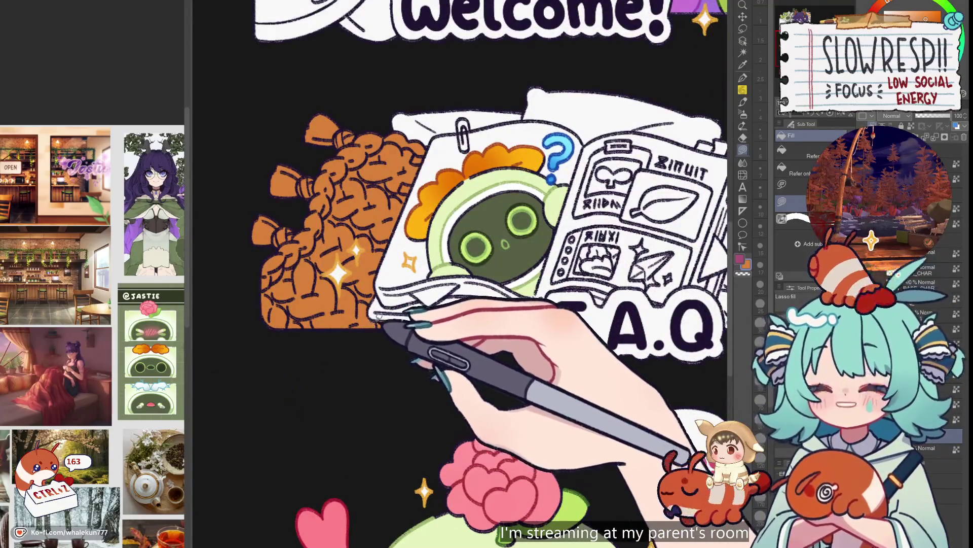
- Pan and zoom across the panel sheet to review the orange-brown fill
drag(512, 321, 496, 322)
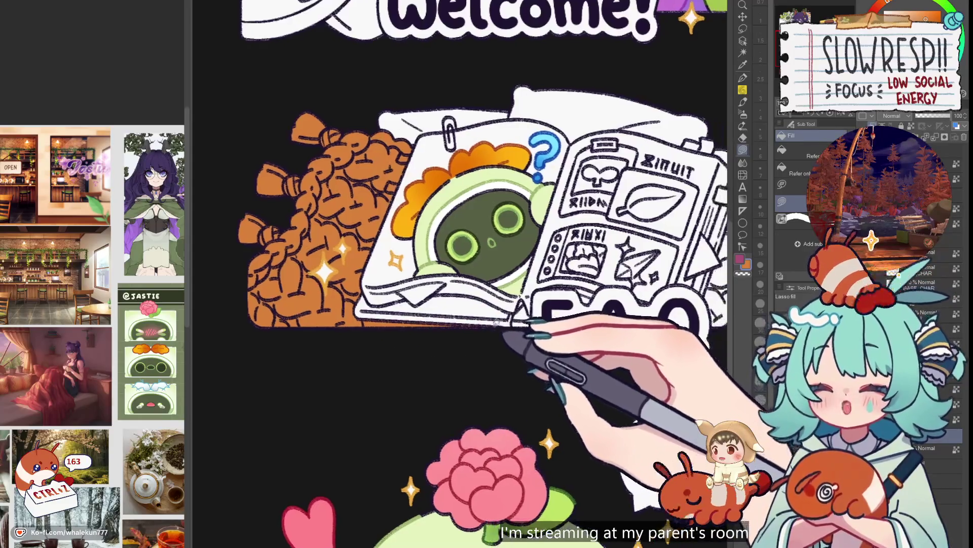
scroll(545, 341, down, 2)
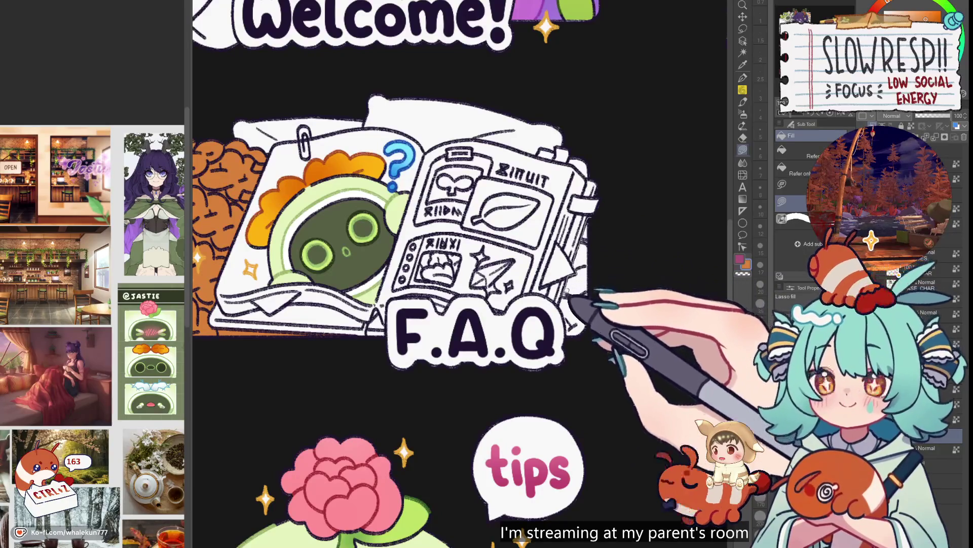
scroll(507, 304, down, 2)
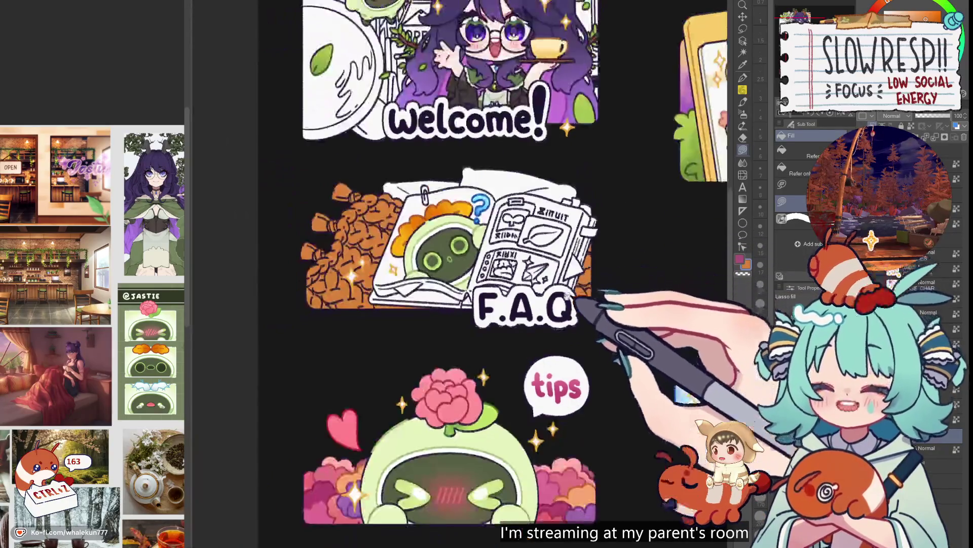
scroll(621, 236, up, 3)
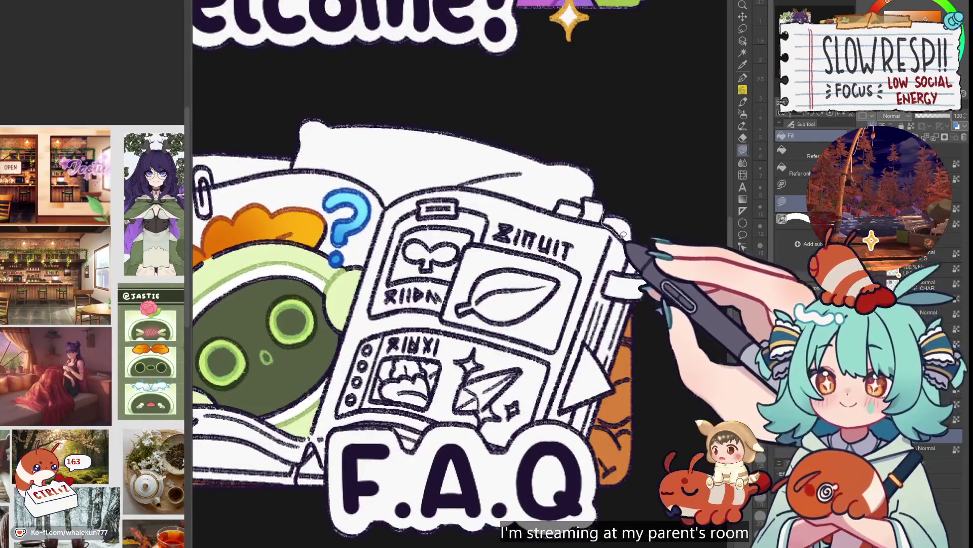
scroll(660, 228, down, 4)
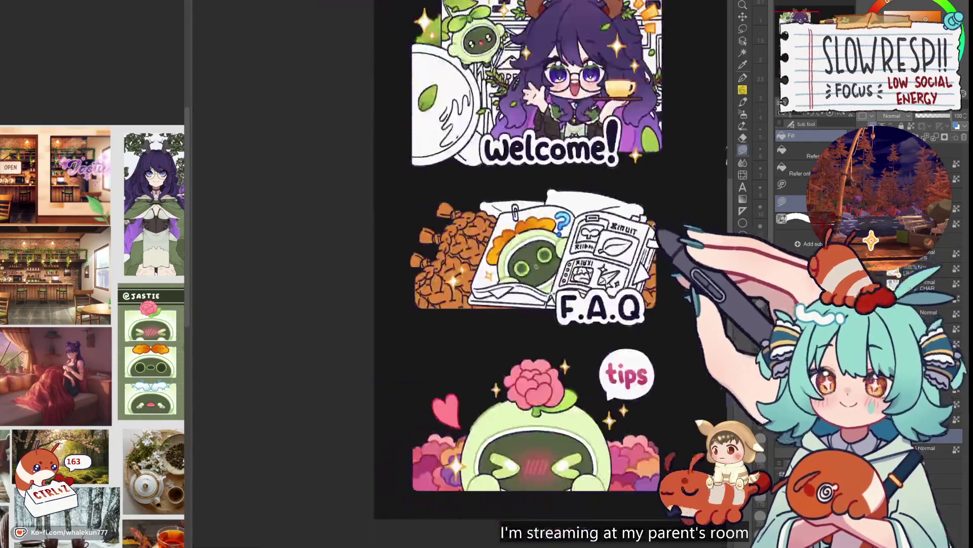
scroll(613, 375, down, 5)
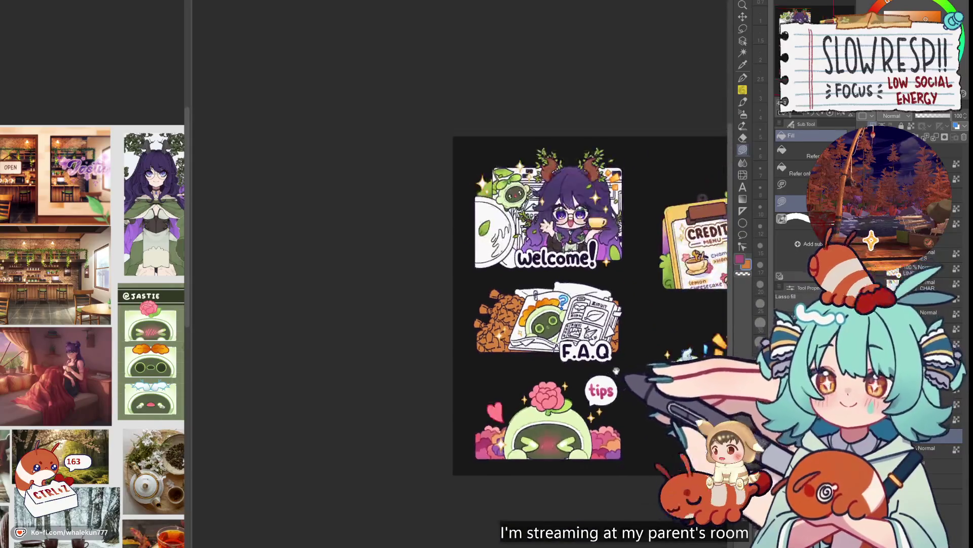
scroll(651, 401, up, 4)
drag(500, 468, 483, 459)
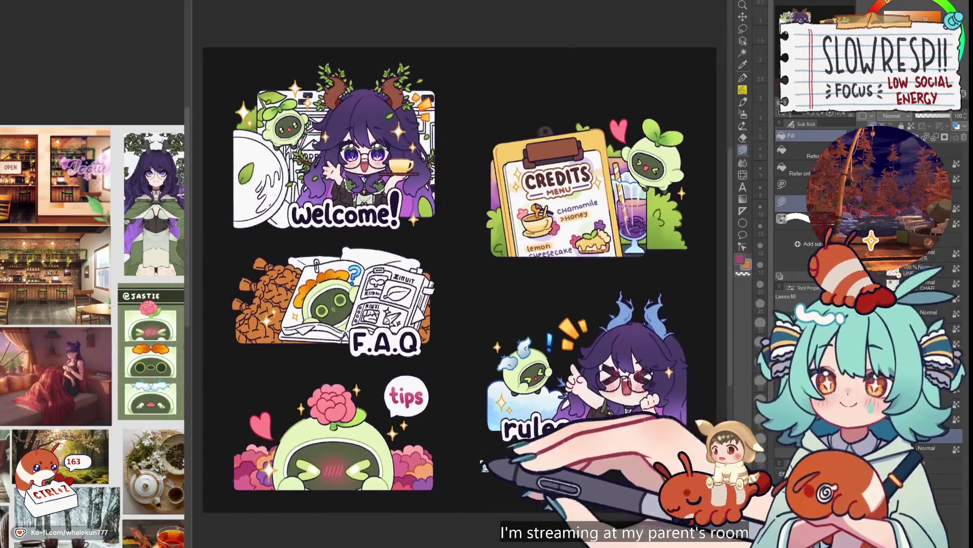
key(h)
key(h)
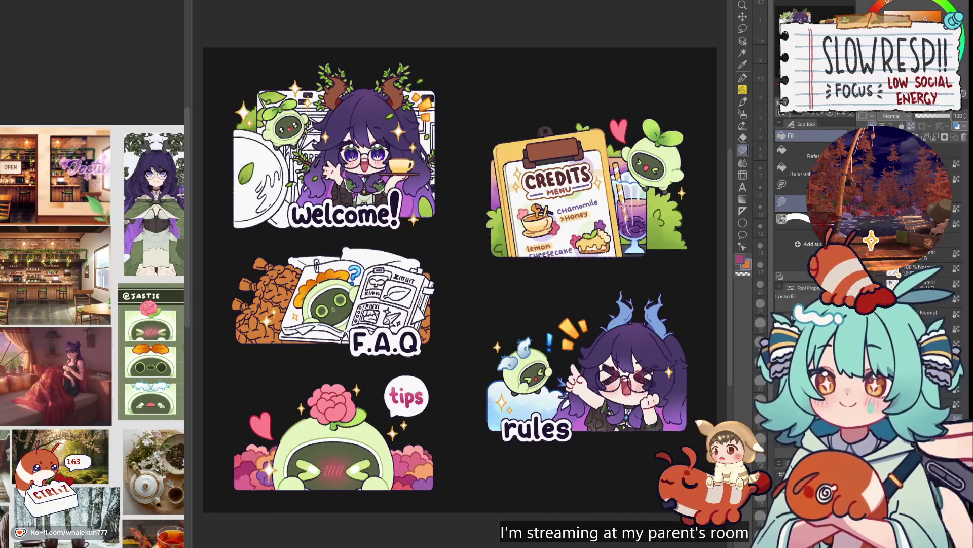
drag(704, 366, 710, 433)
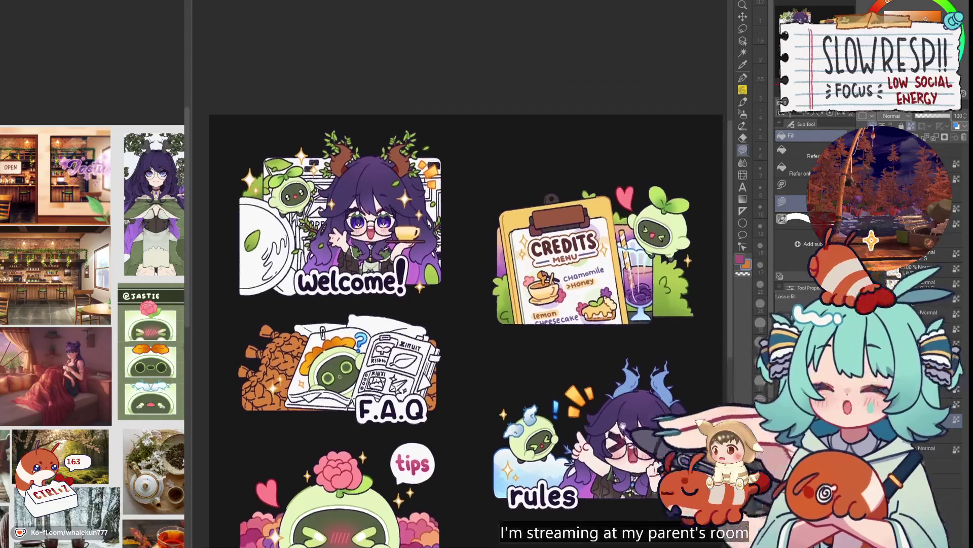
scroll(642, 284, up, 3)
key(e)
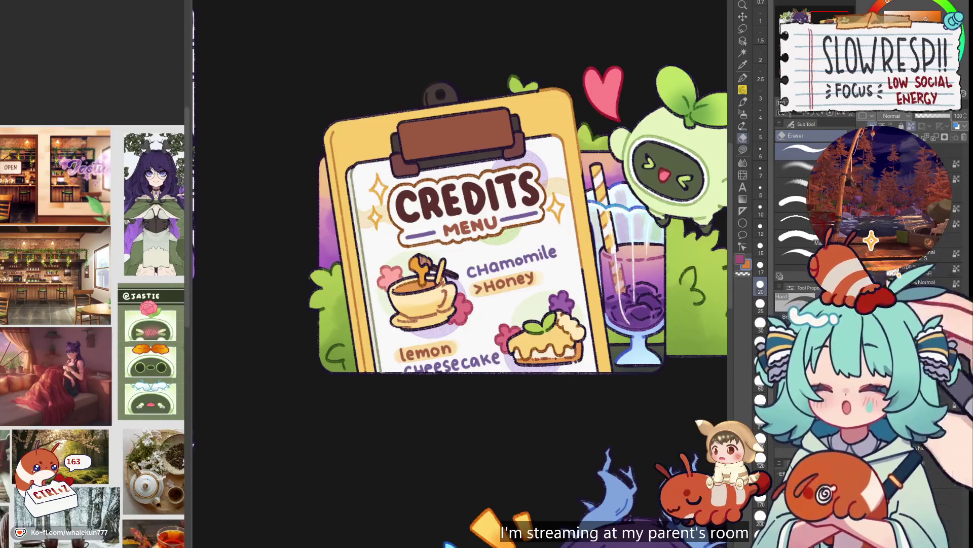
key(g)
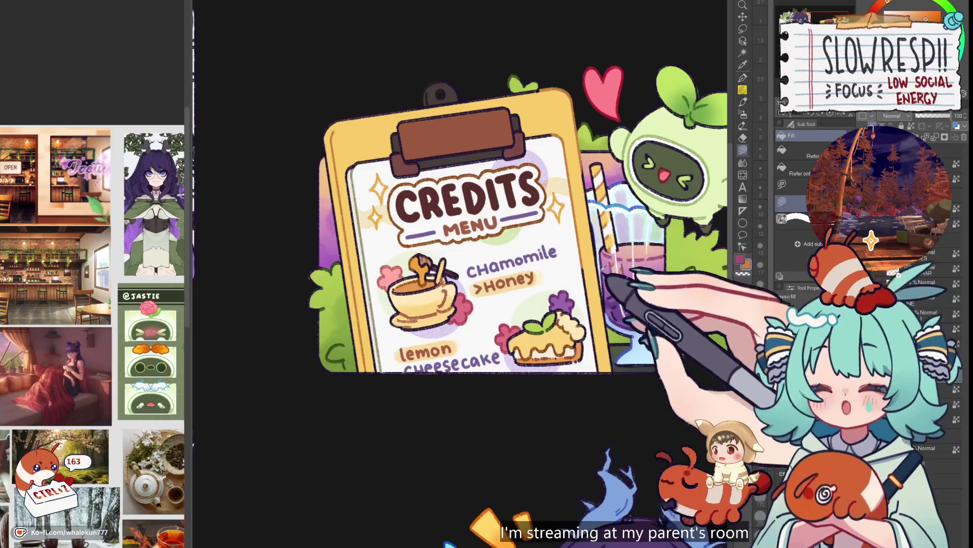
key(ctrl+z)
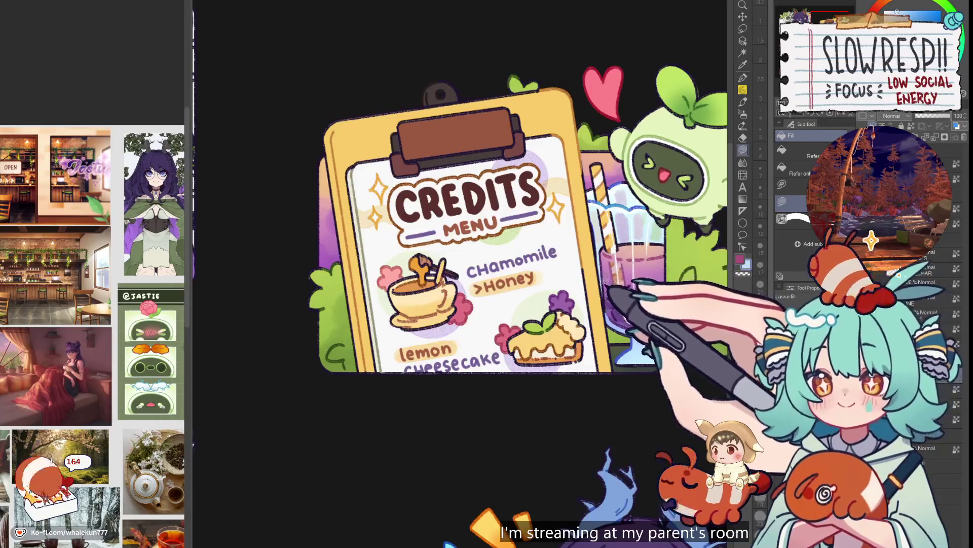
scroll(603, 299, up, 3)
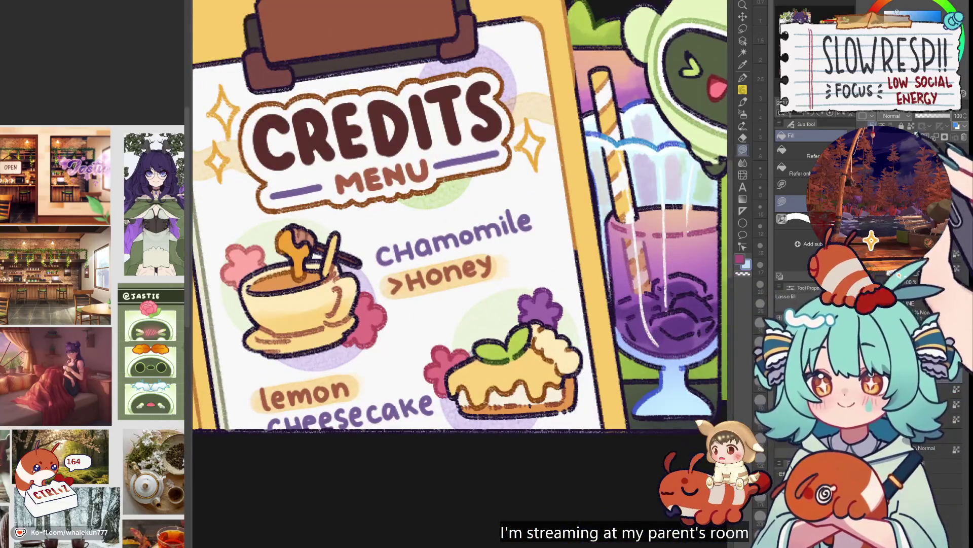
scroll(459, 218, right, 3)
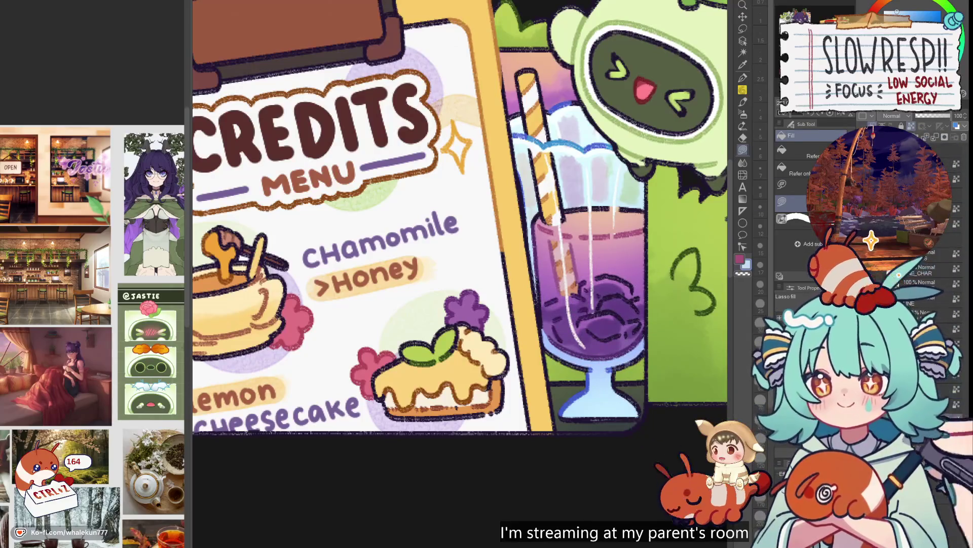
scroll(583, 416, down, 5)
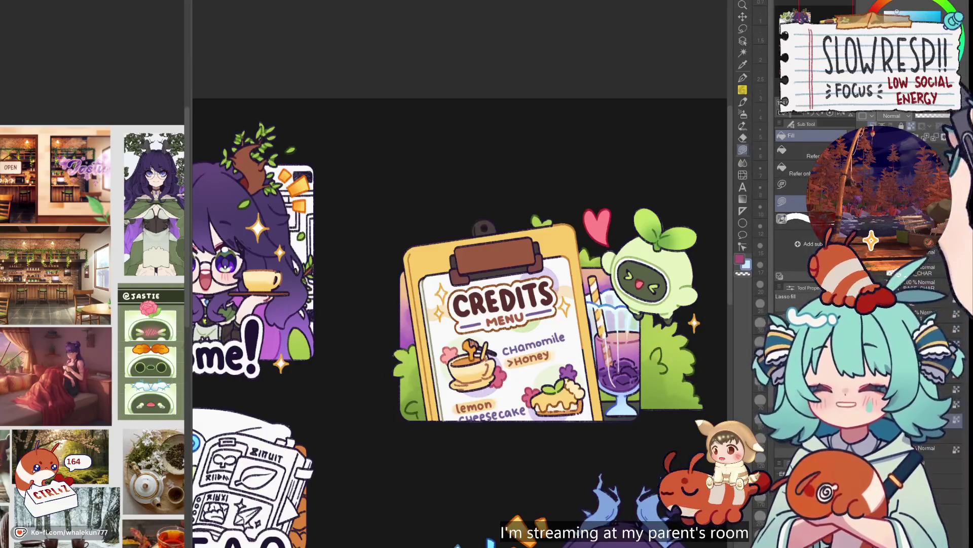
key(ctrl+z)
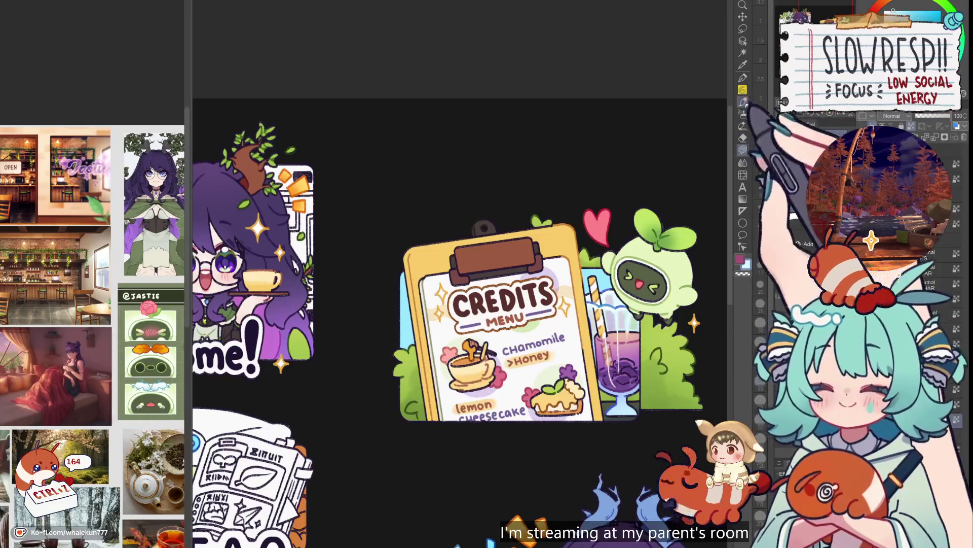
key(b)
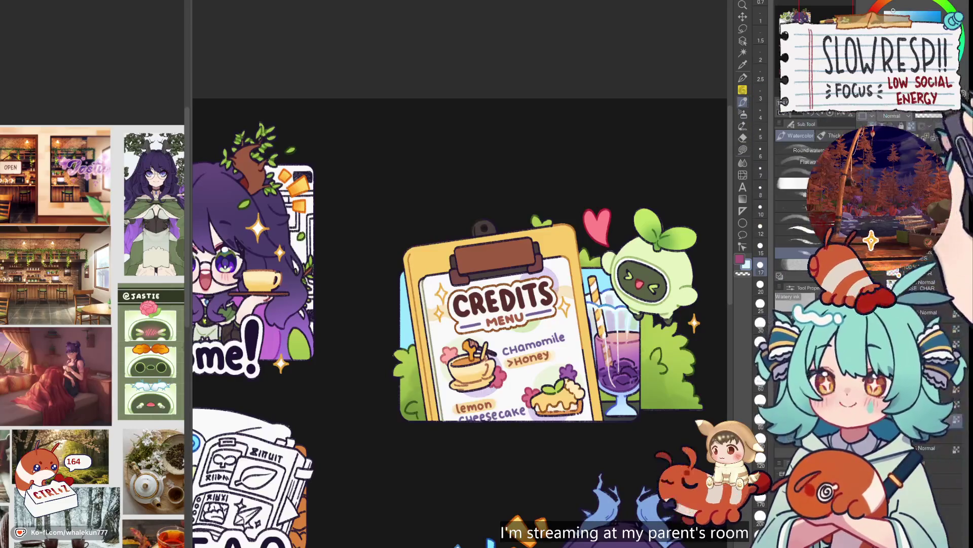
scroll(463, 321, up, 1)
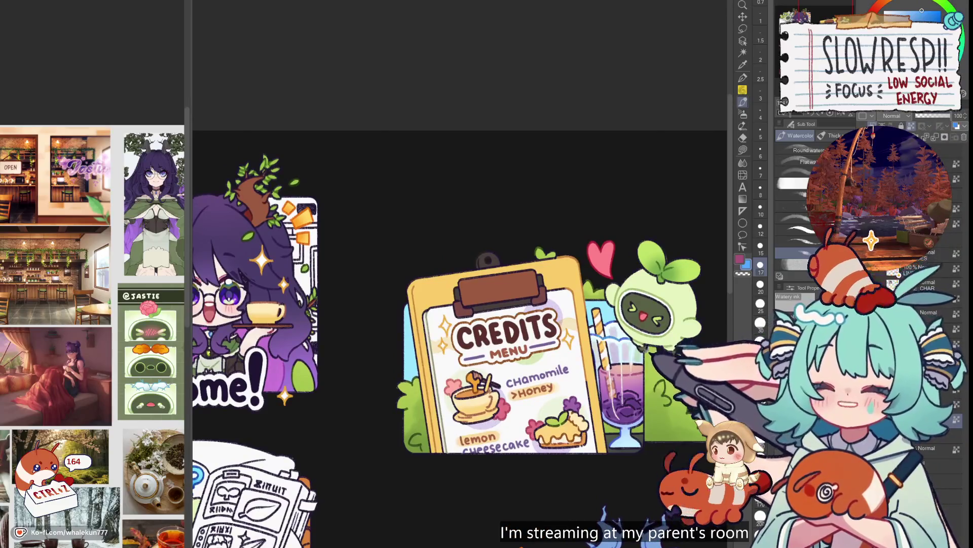
scroll(645, 348, down, 2)
scroll(625, 396, down, 3)
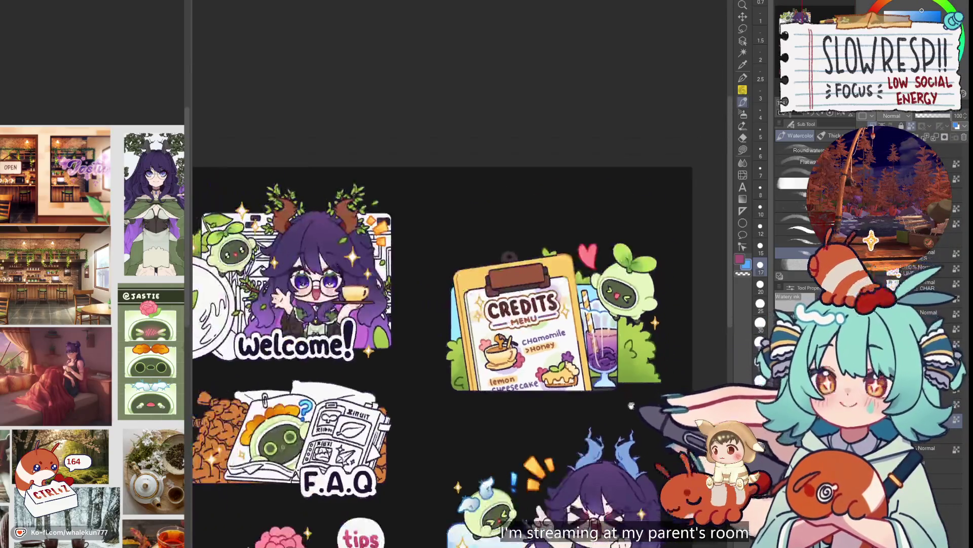
scroll(626, 396, up, 4)
click(743, 113)
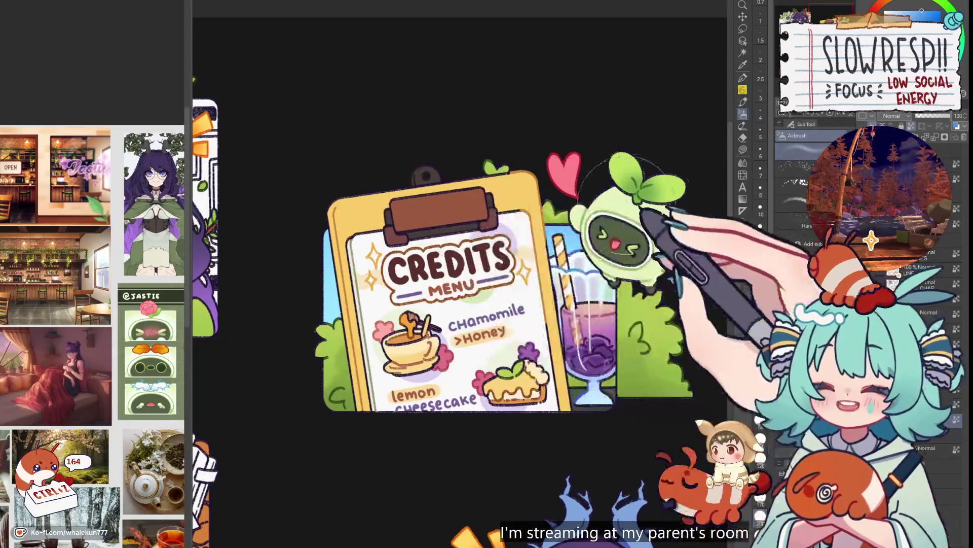
- Zoom in on the Credits clipboard and settle on the Watercolor brush after trying Fill, Pen and Airbrush
scroll(654, 264, down, 3)
scroll(622, 302, up, 2)
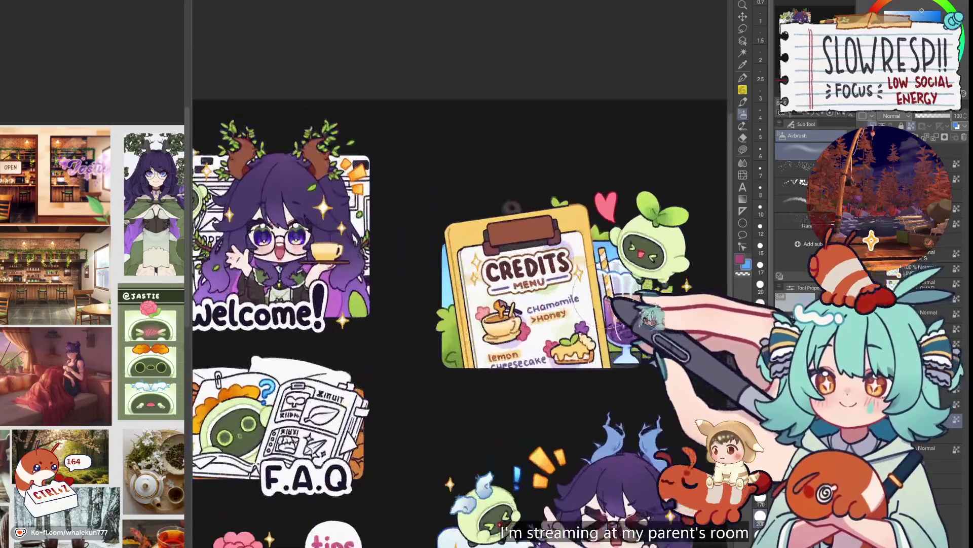
key(h)
key(h)
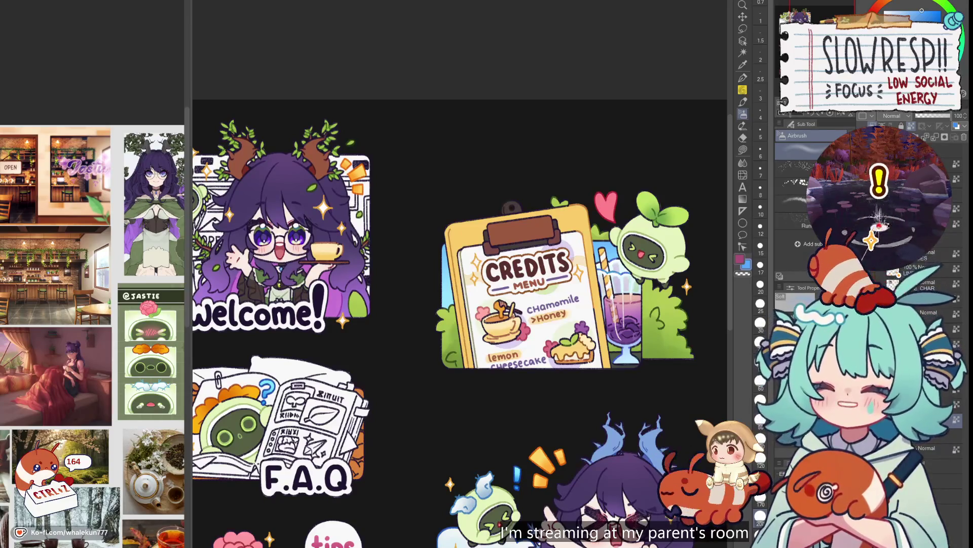
click(743, 150)
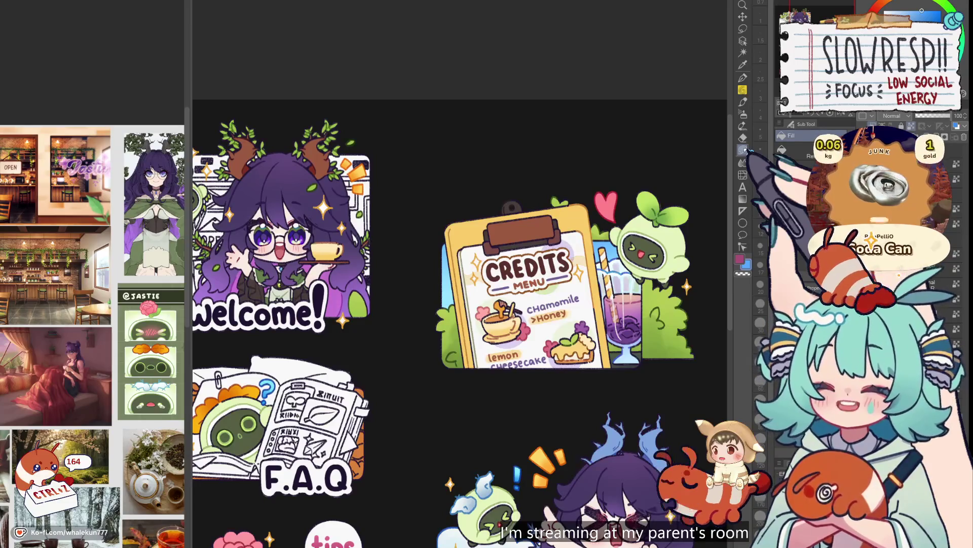
scroll(507, 284, down, 2)
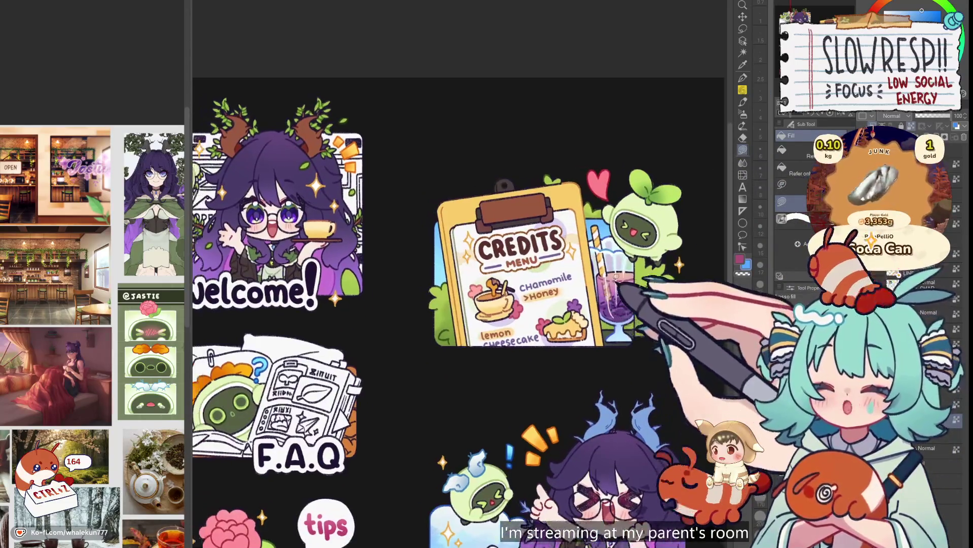
click(743, 113)
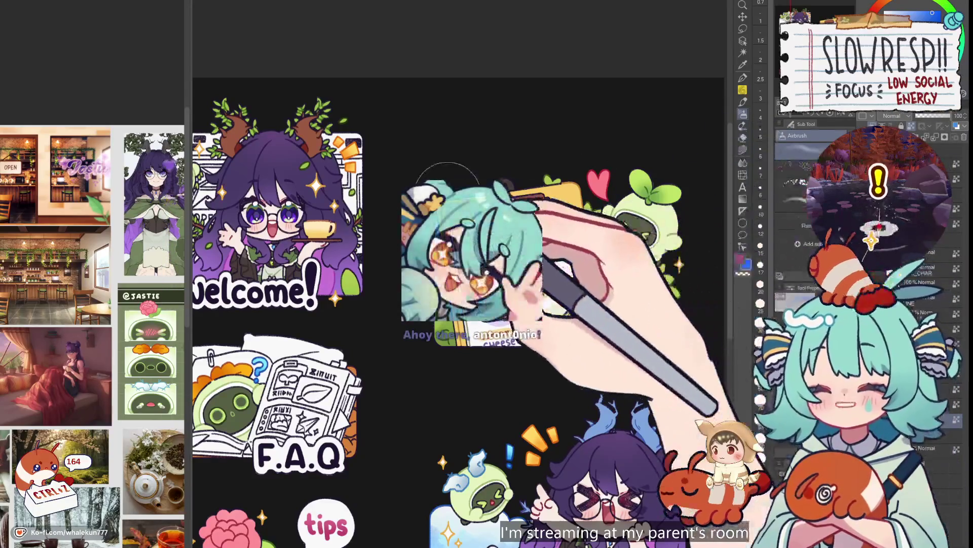
key(p)
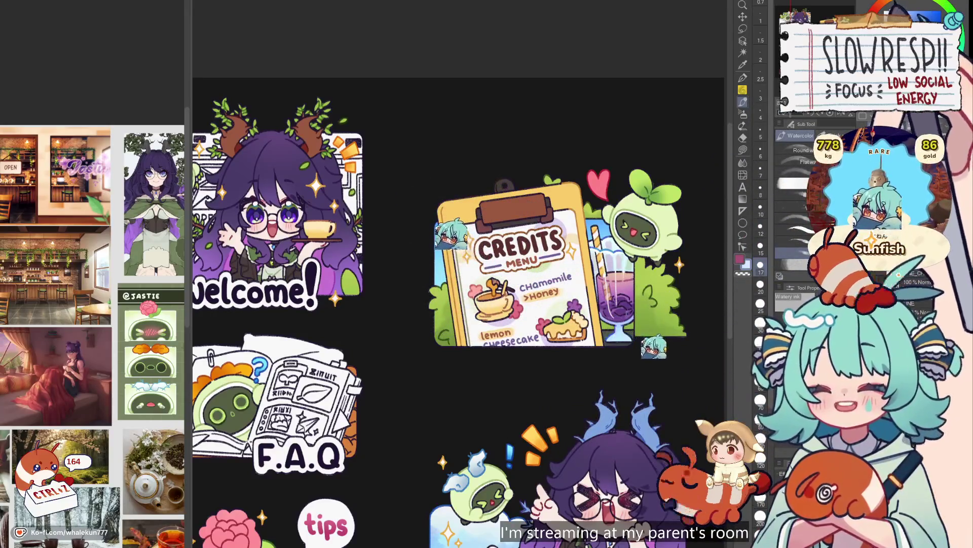
key(b)
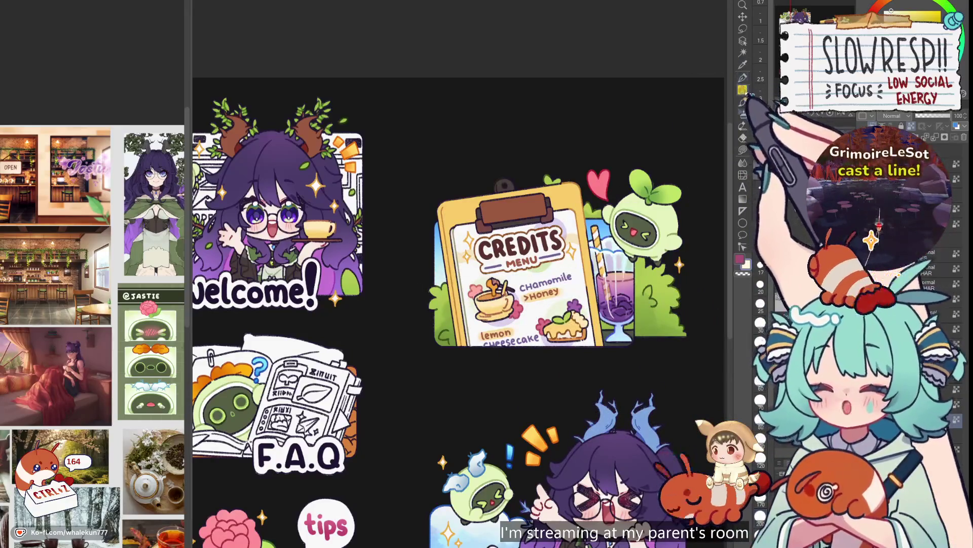
click(742, 101)
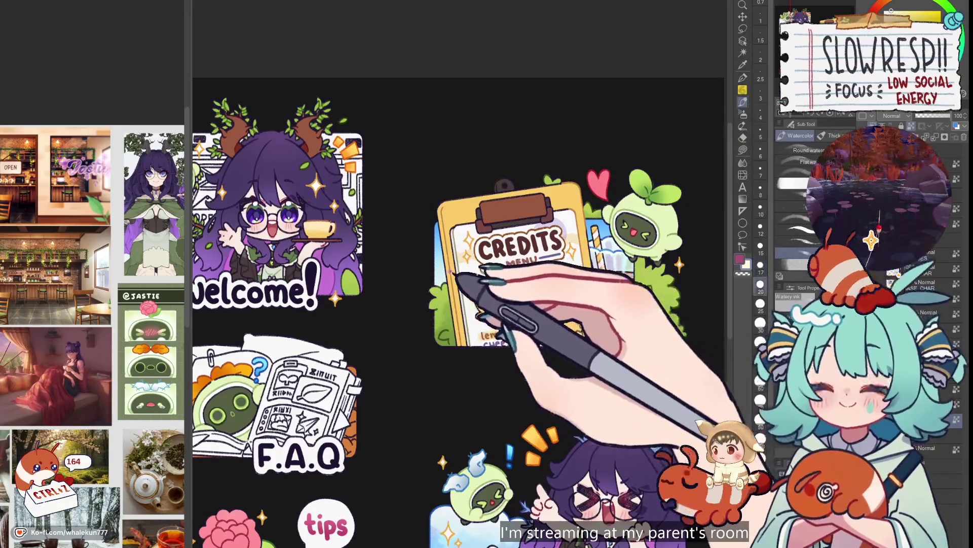
- Brush watercolour over the clipboard edge and purple drink, undoing the stray stroke over MENU
drag(469, 271, 431, 284)
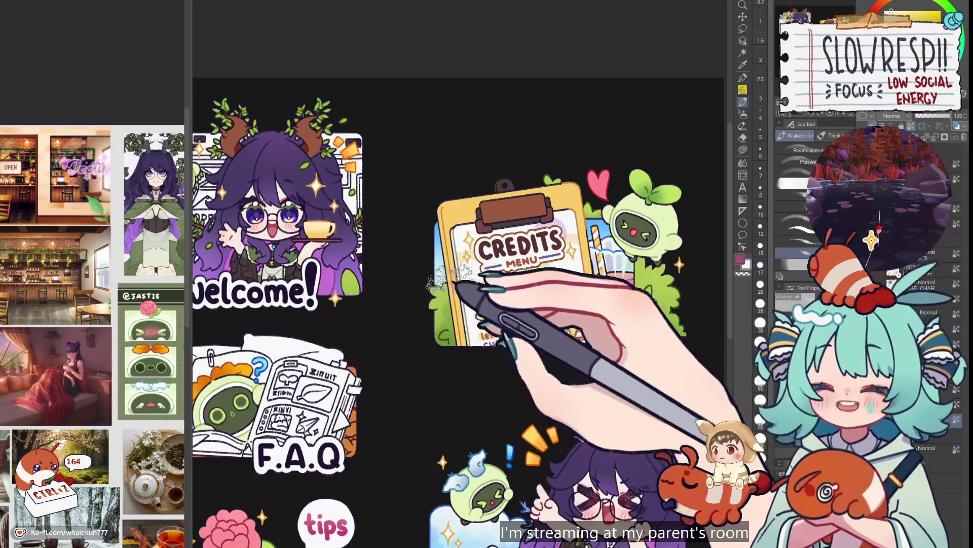
drag(505, 263, 520, 273)
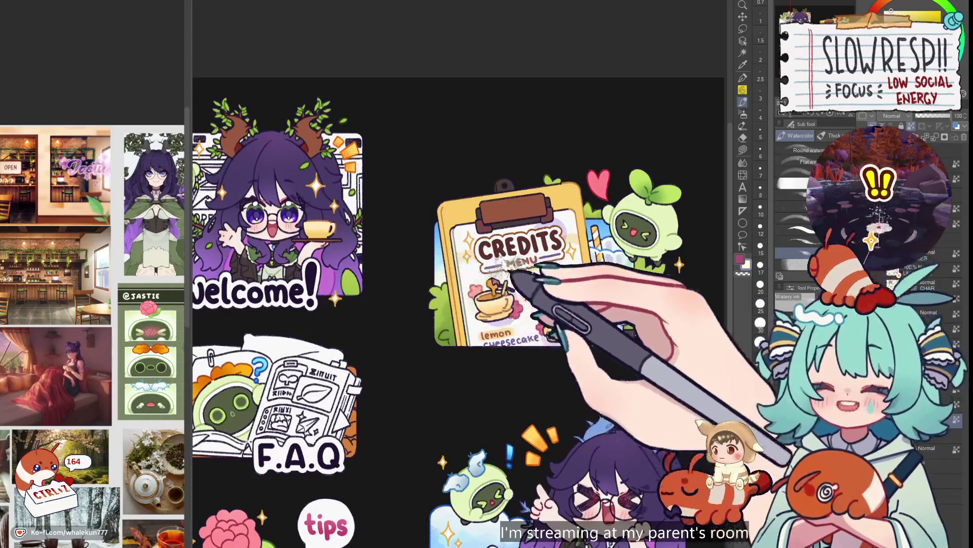
key(ctrl+z)
drag(593, 266, 610, 273)
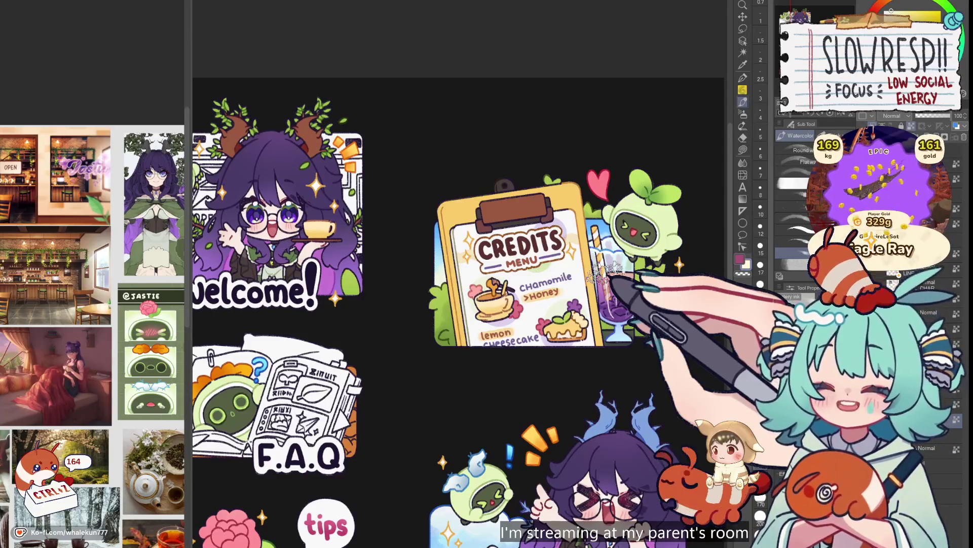
drag(563, 268, 590, 293)
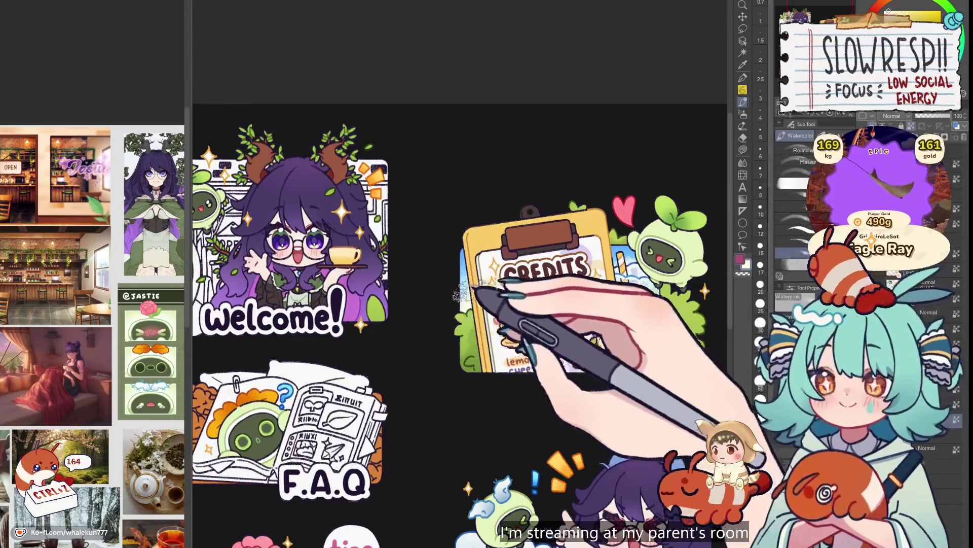
drag(590, 293, 551, 248)
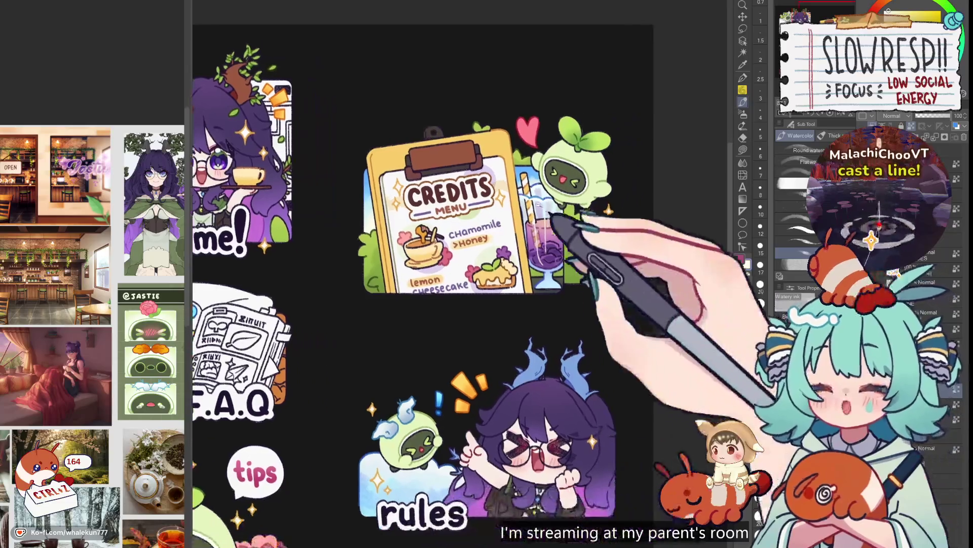
- Sample the blue beside the straw and the bush green from the Credits artwork, then take the Fill tool
scroll(608, 208, up, 5)
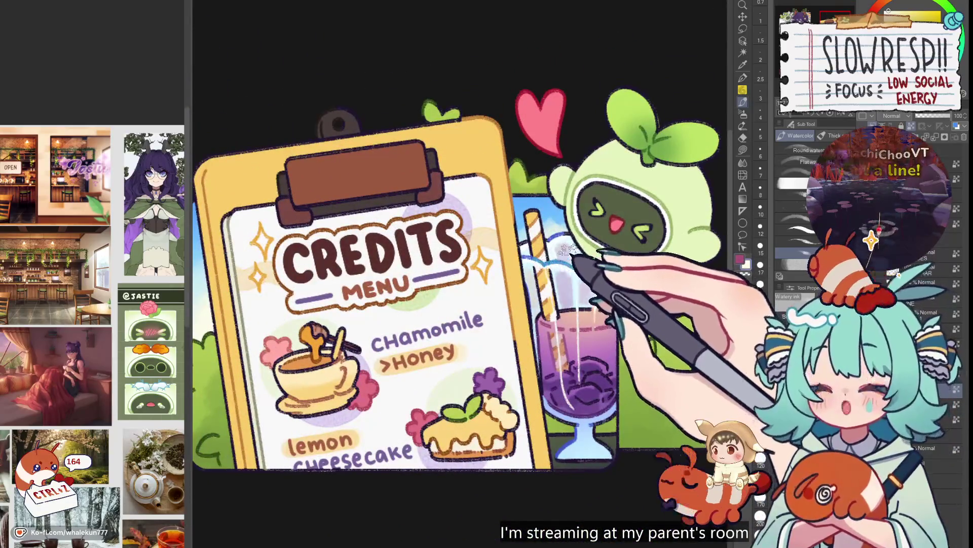
key(x)
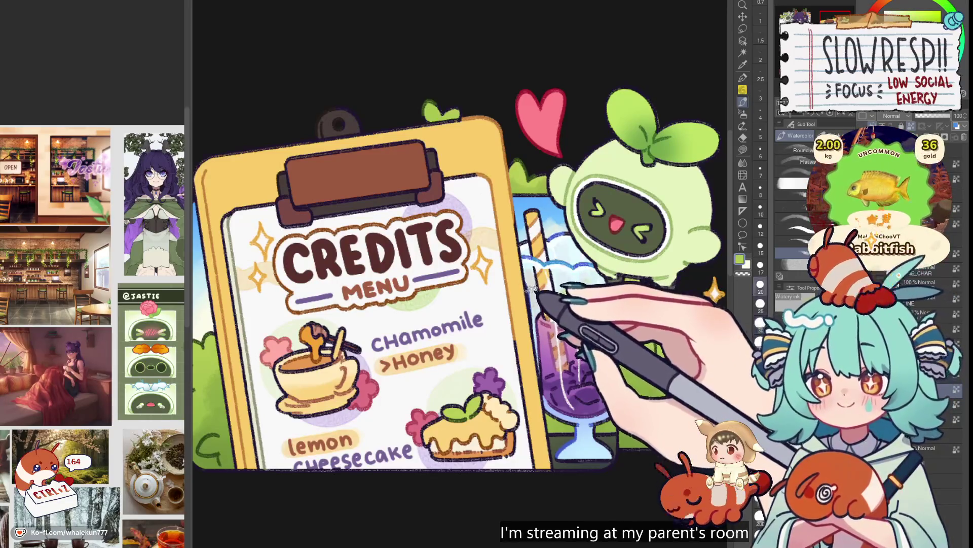
alt+click(537, 268)
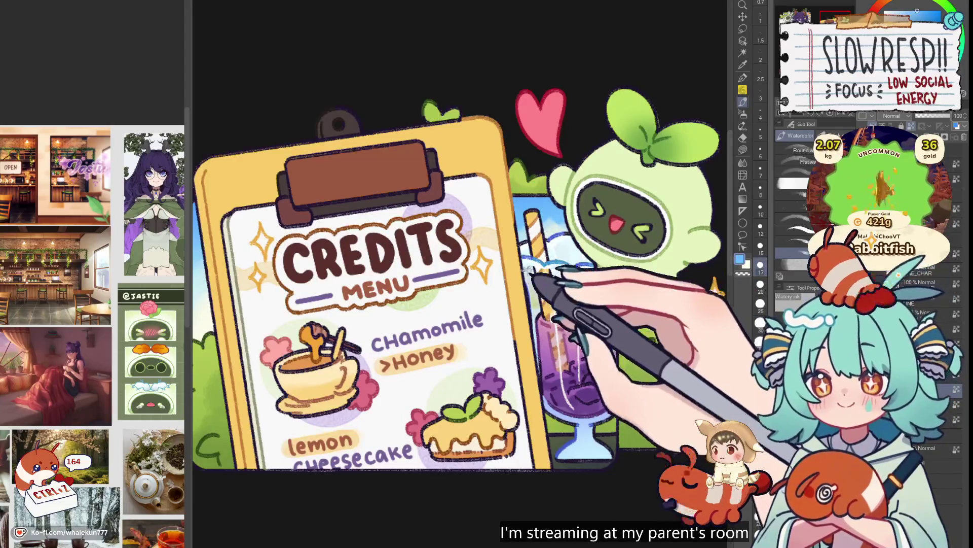
alt+click(531, 267)
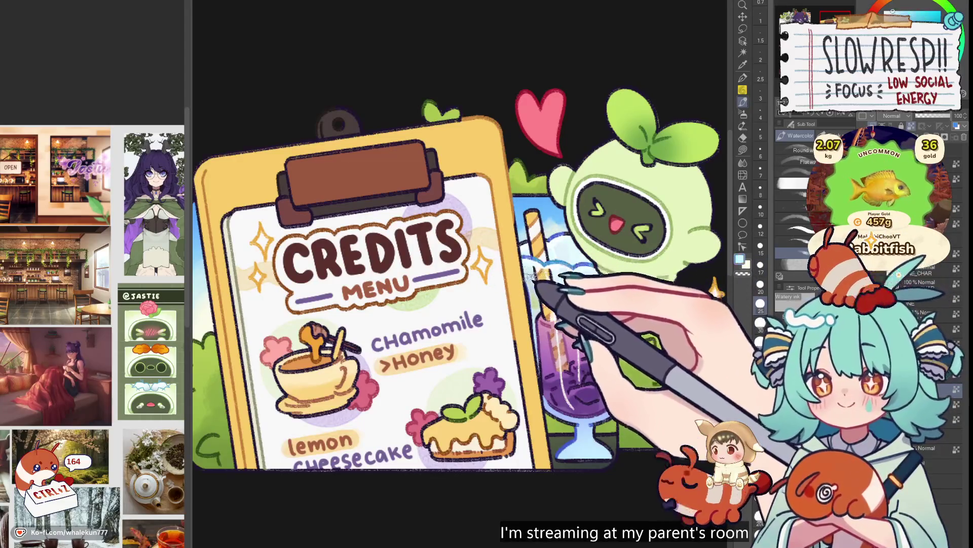
alt+click(532, 309)
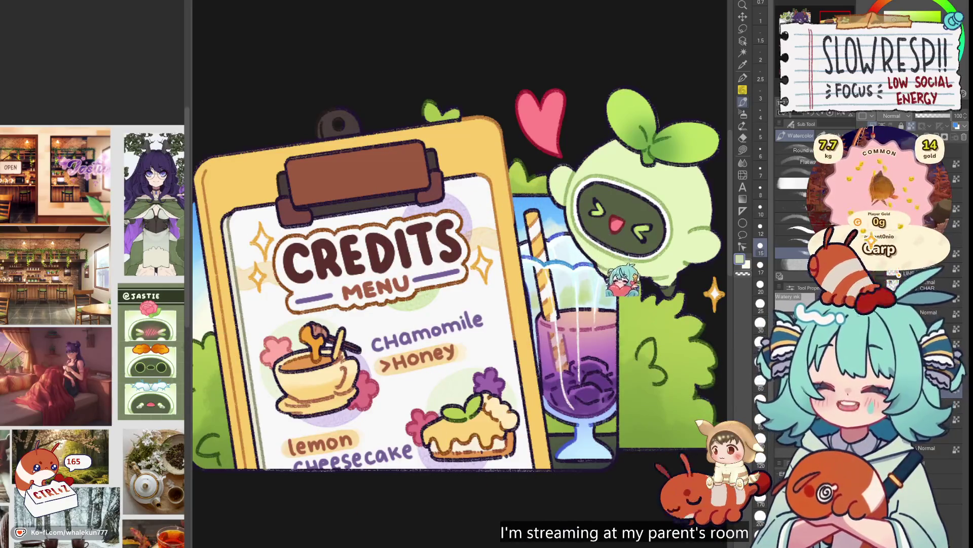
click(744, 149)
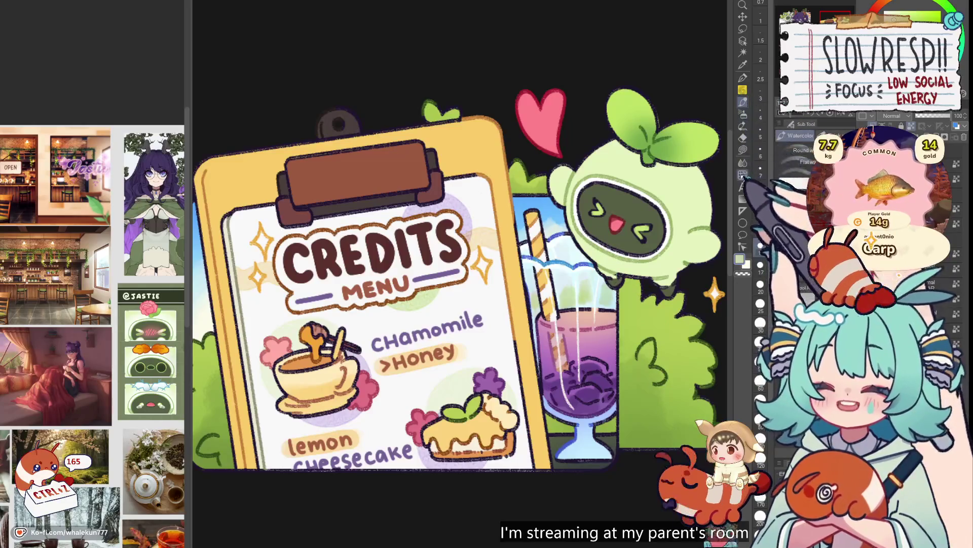
scroll(639, 190, up, 3)
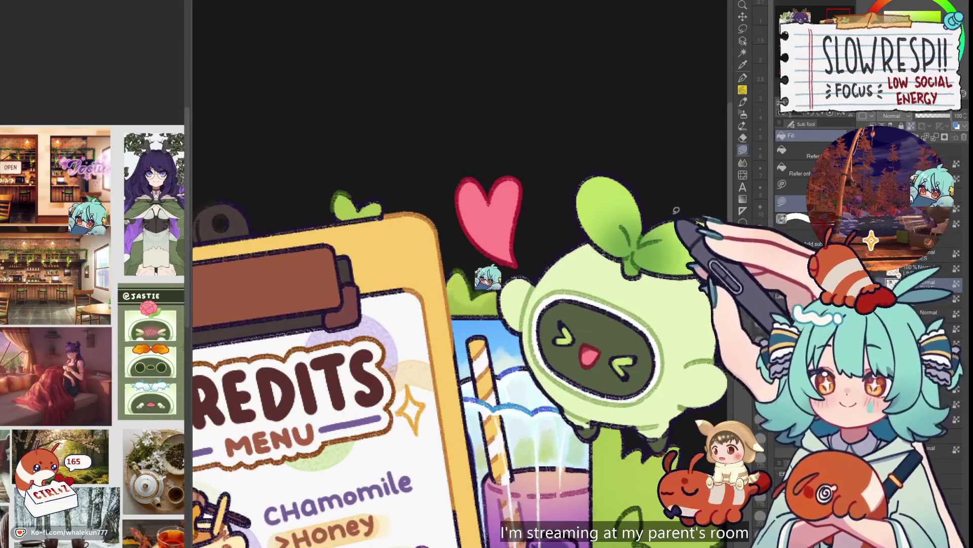
drag(714, 201, 663, 209)
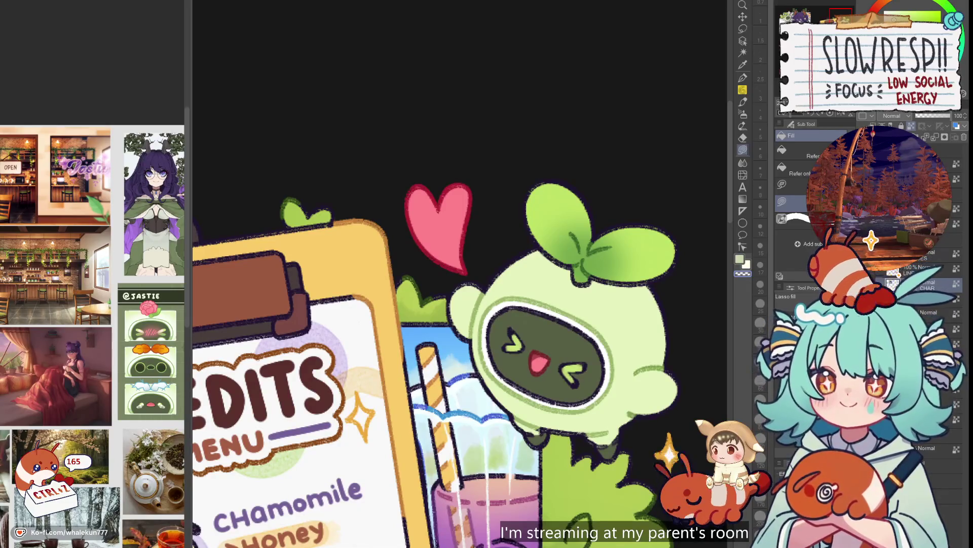
scroll(625, 314, down, 5)
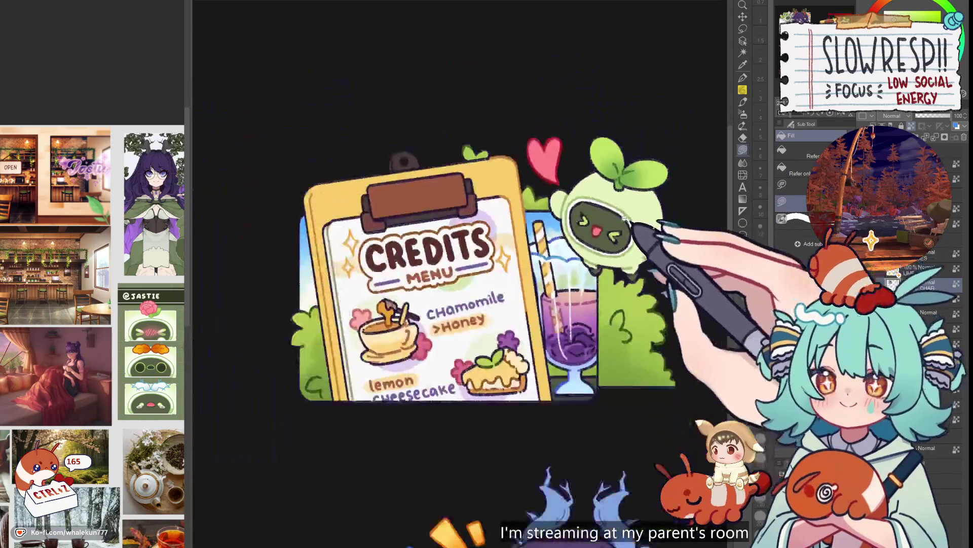
scroll(625, 314, down, 5)
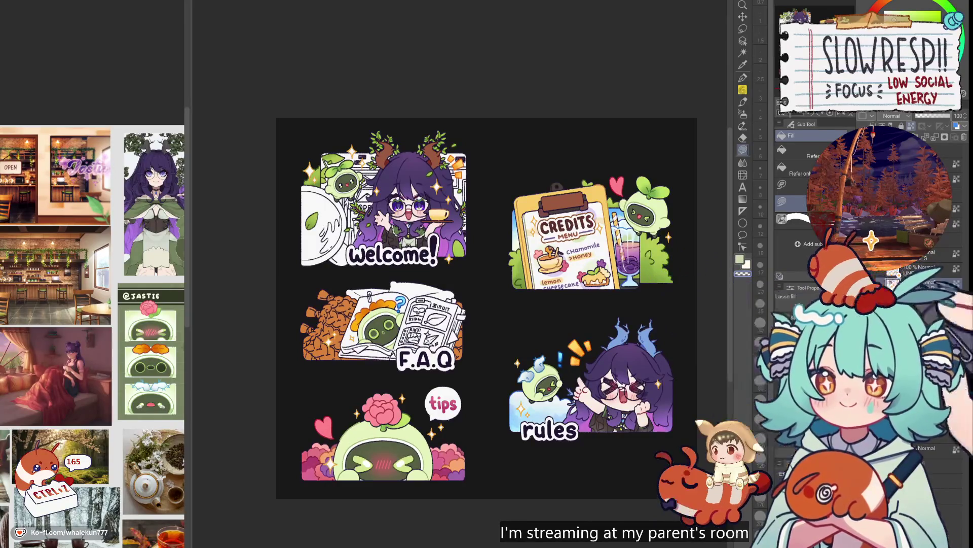
- Set the Pen to the paper edge's darker blue at size 15, then fit the whole sheet in view
key(p)
scroll(532, 248, up, 5)
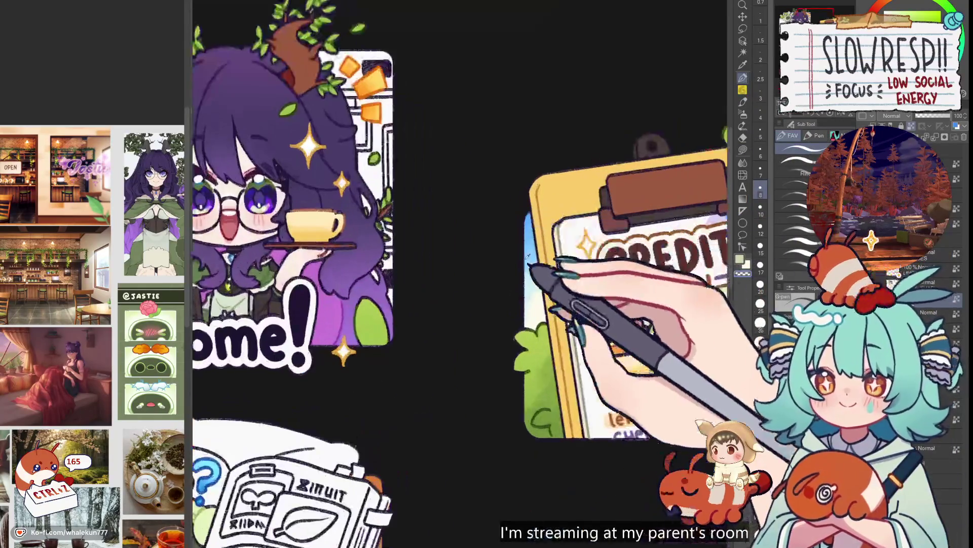
alt+click(521, 216)
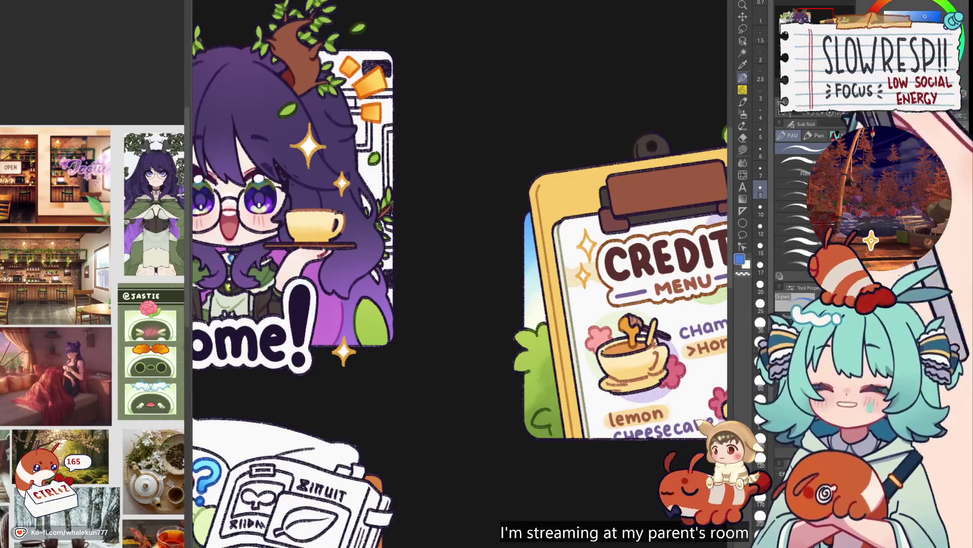
key(bracketright)
key(bracketright)
key(bracketright)
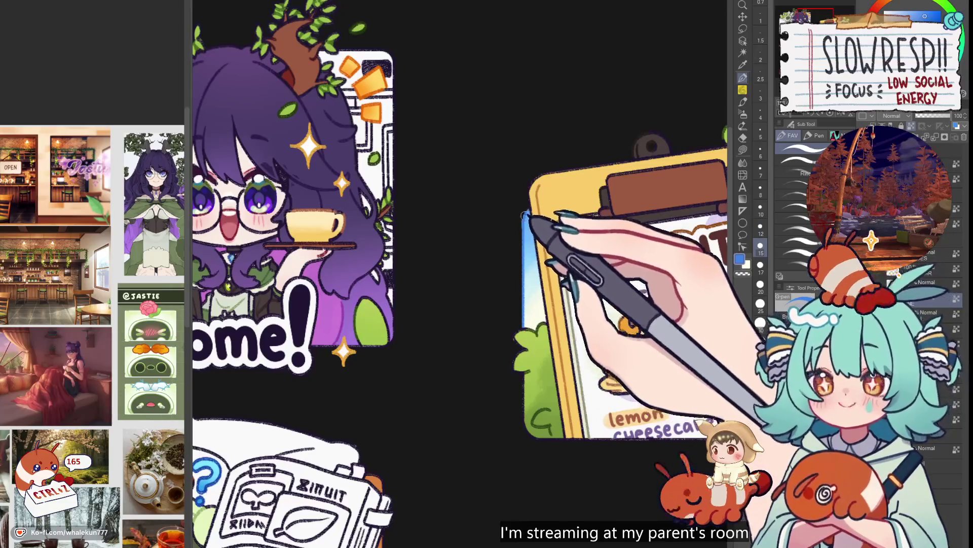
drag(691, 180, 496, 221)
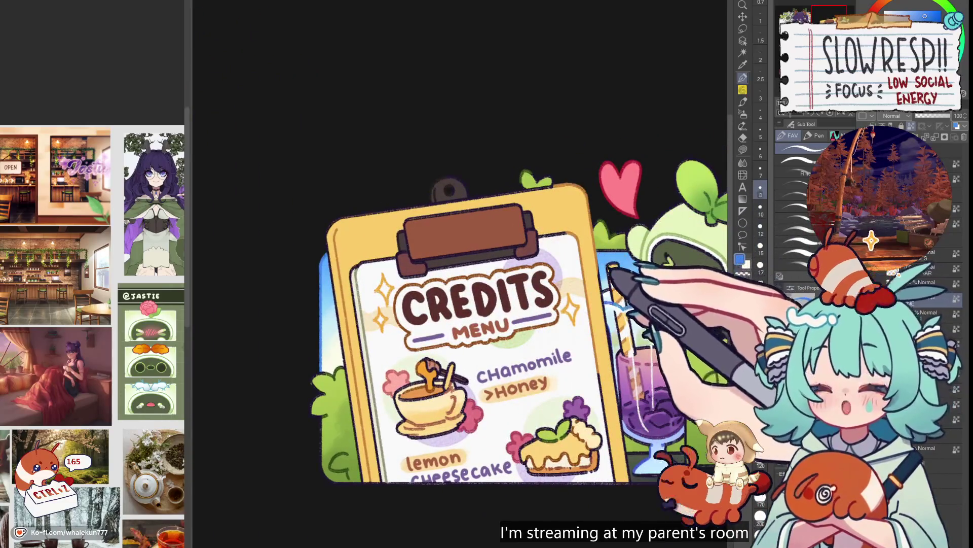
key(ctrl+0)
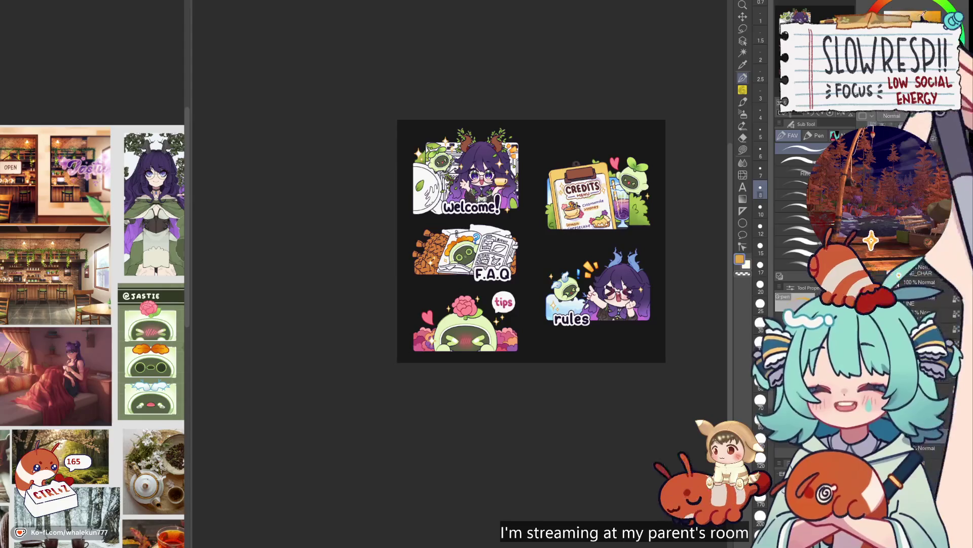
- Switch to the Airbrush and zoom around the sheet to inspect the Credits and rules panels
key(b)
scroll(487, 264, up, 3)
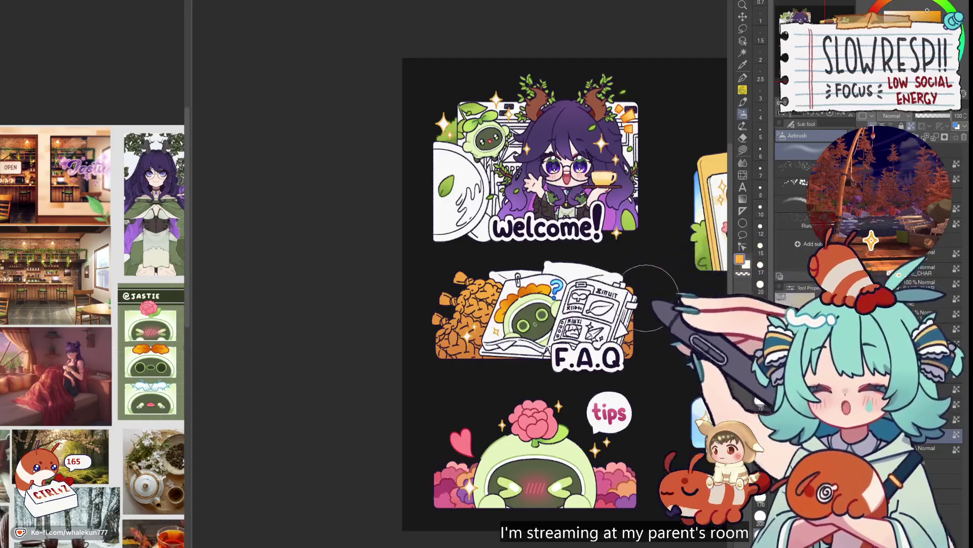
scroll(626, 270, up, 2)
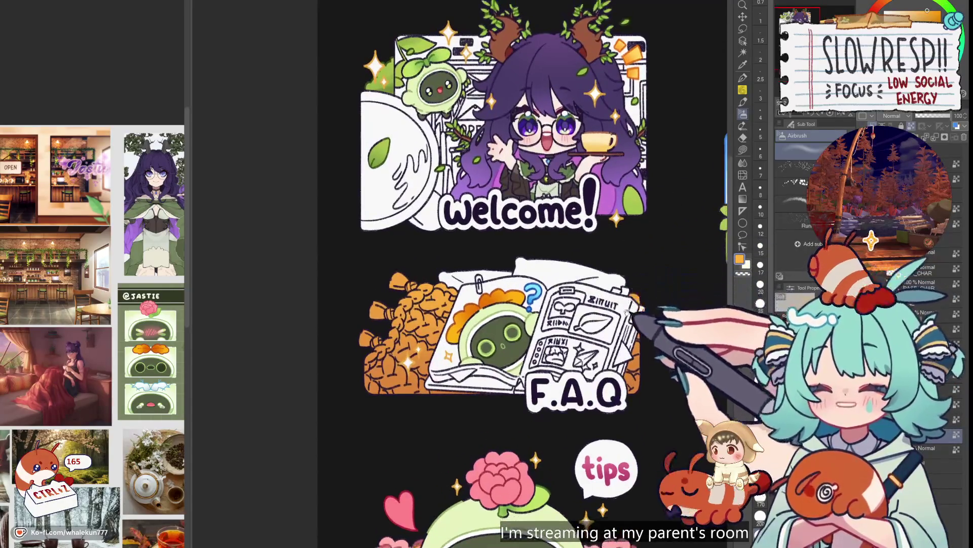
scroll(628, 284, down, 2)
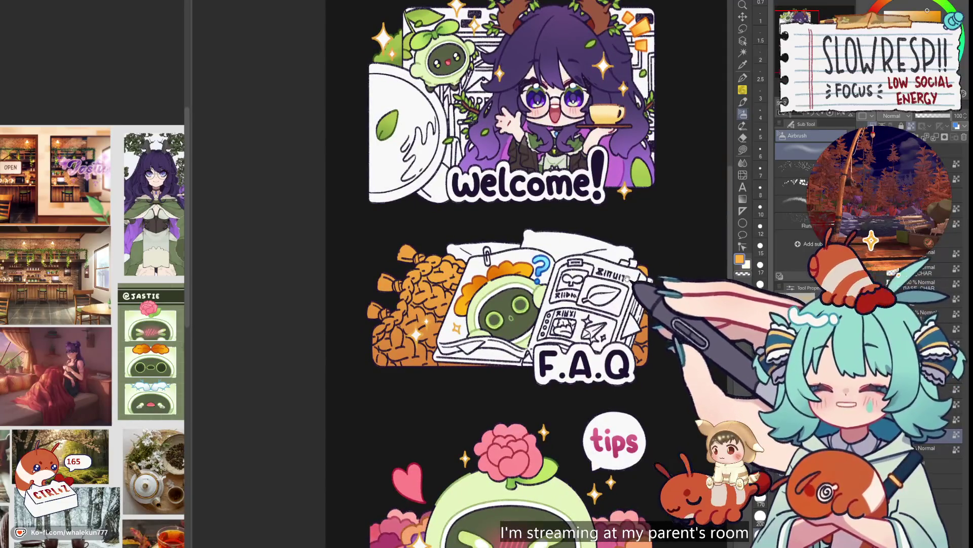
mouse_move(627, 278)
mouse_down()
mouse_move(567, 273)
mouse_move(584, 267)
mouse_up()
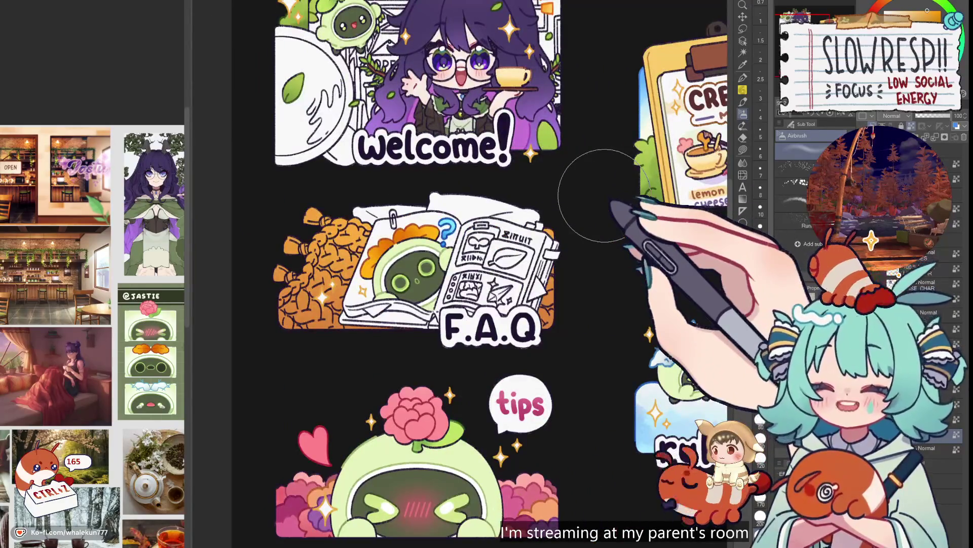
scroll(604, 195, down, 5)
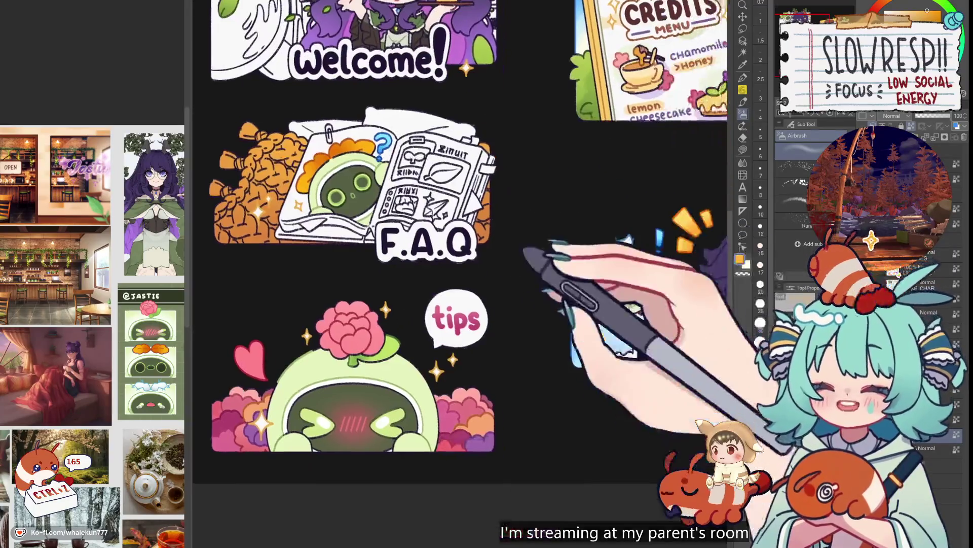
scroll(584, 304, up, 3)
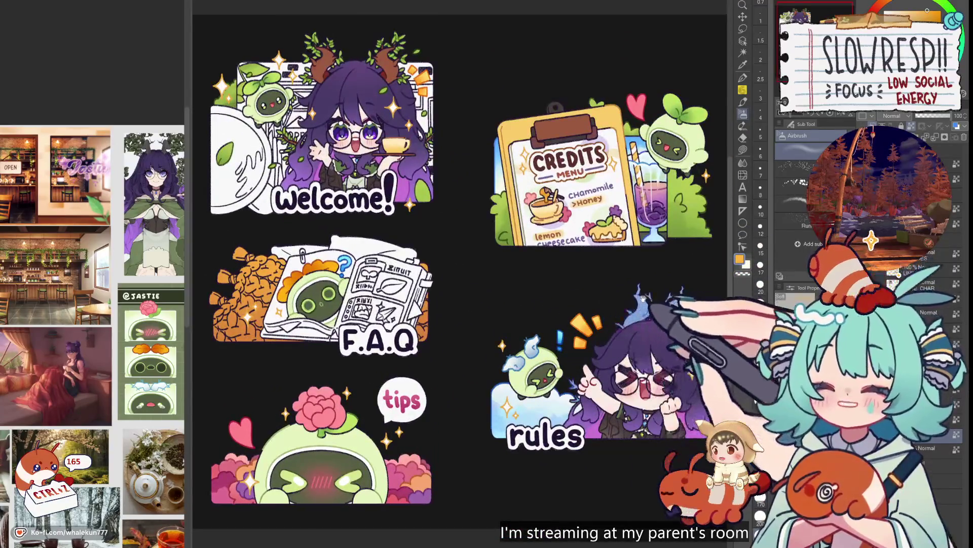
mouse_move(643, 299)
mouse_down()
mouse_move(704, 290)
mouse_move(684, 243)
mouse_up()
- Enlarge the character and mascot reference sheets on the left, then return to the panel sheet
scroll(91, 253, down, 5)
scroll(91, 254, down, 5)
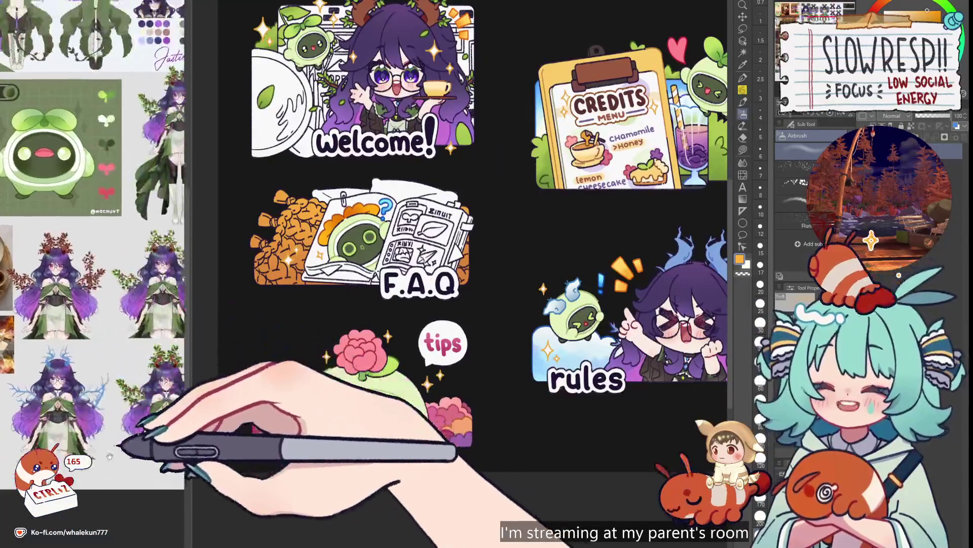
drag(145, 406, 101, 425)
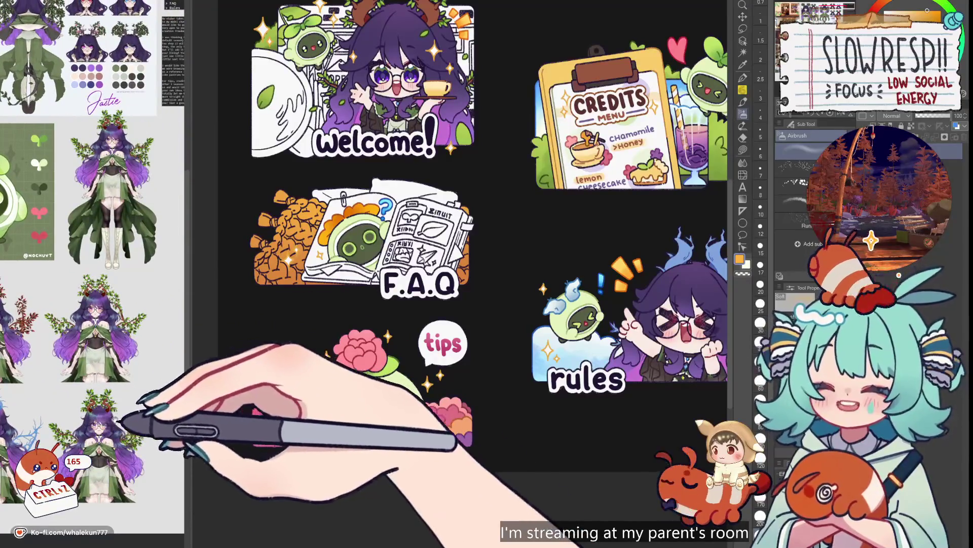
scroll(122, 421, up, 2)
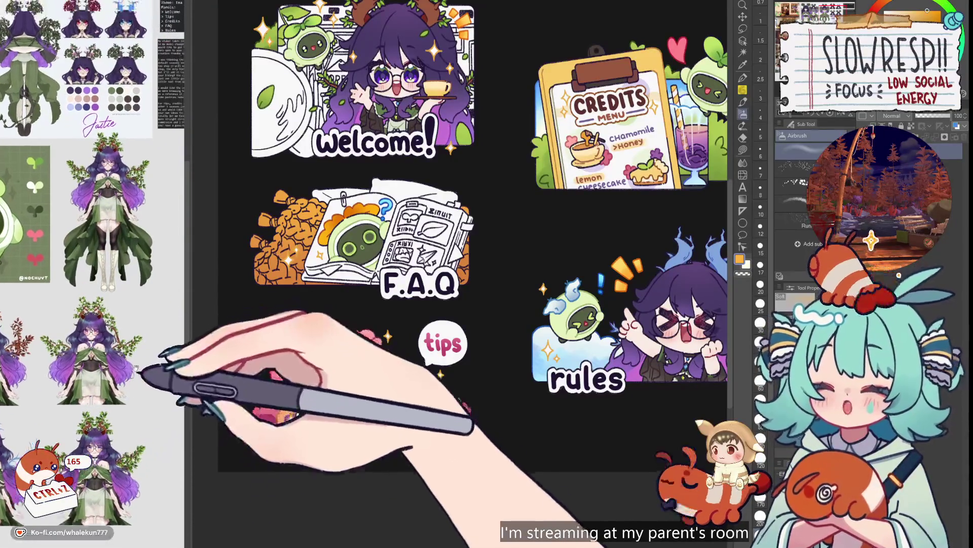
drag(124, 407, 162, 403)
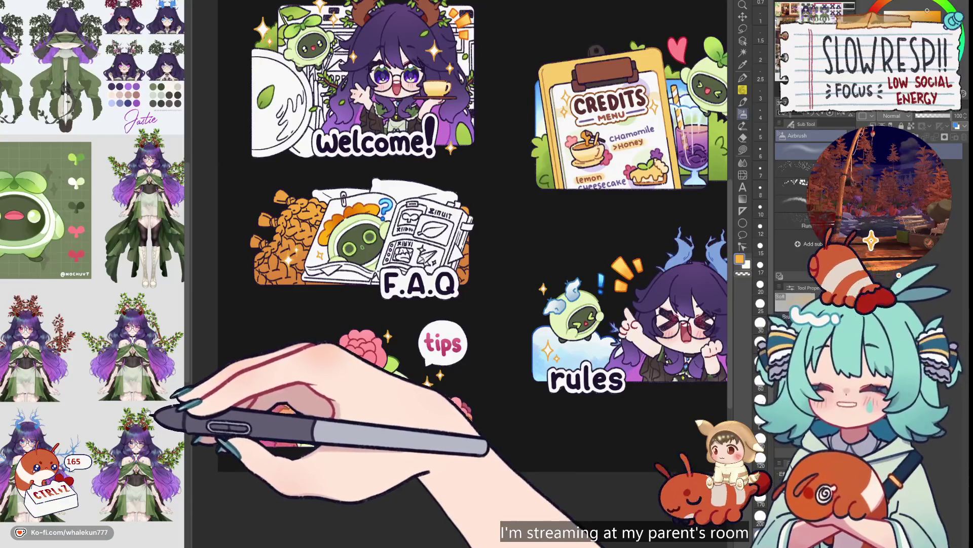
scroll(152, 402, up, 4)
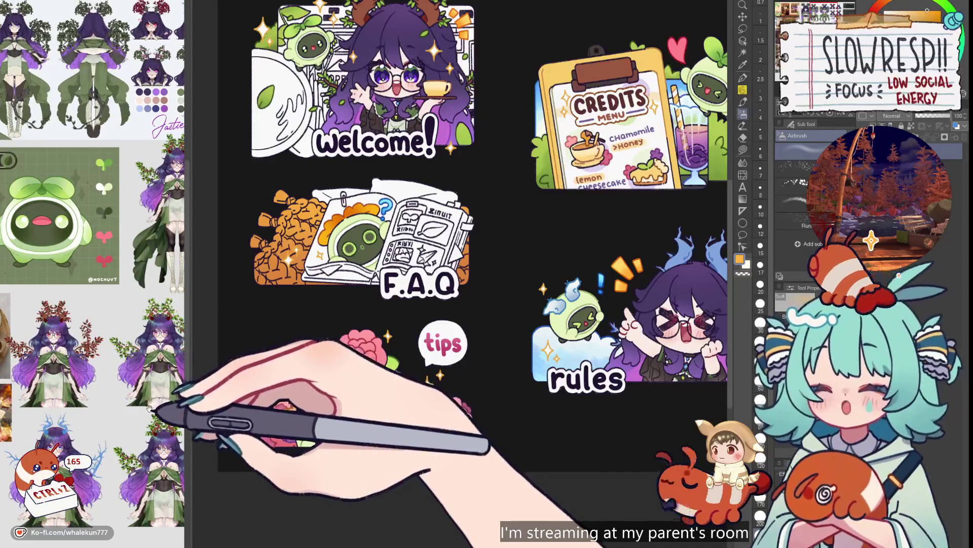
drag(149, 424, 131, 444)
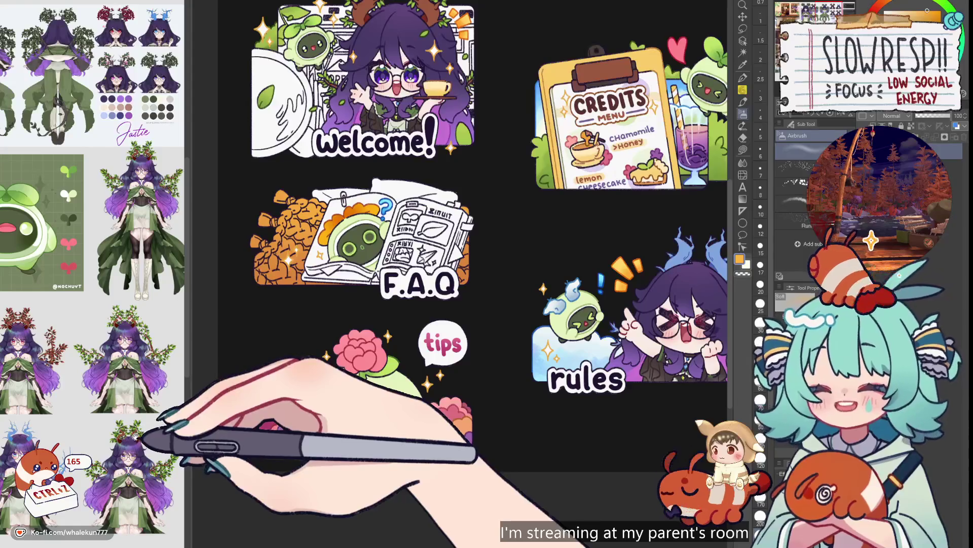
scroll(138, 437, up, 4)
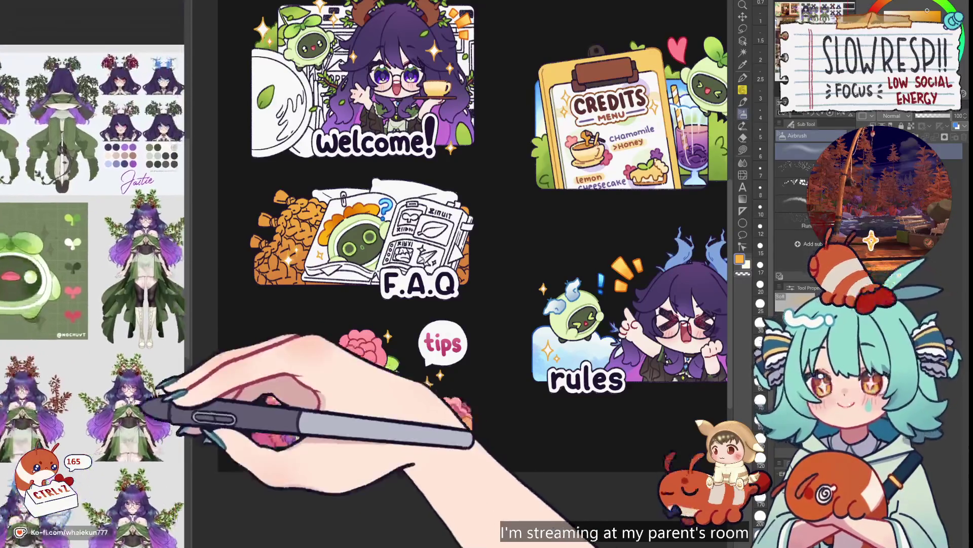
scroll(142, 401, up, 1)
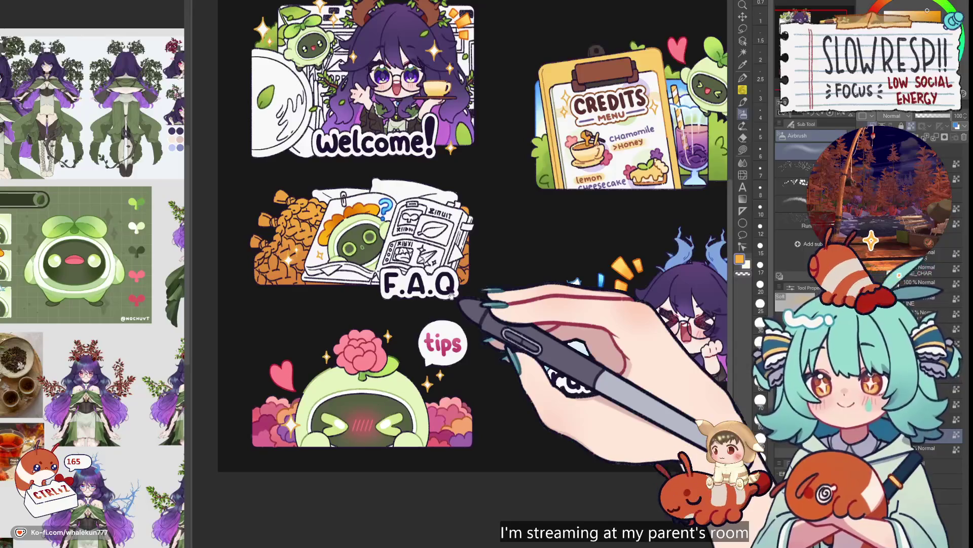
drag(452, 294, 525, 314)
- With the Pen selected, zoom in and centre the view on the F.A.Q cookie pile
key(p)
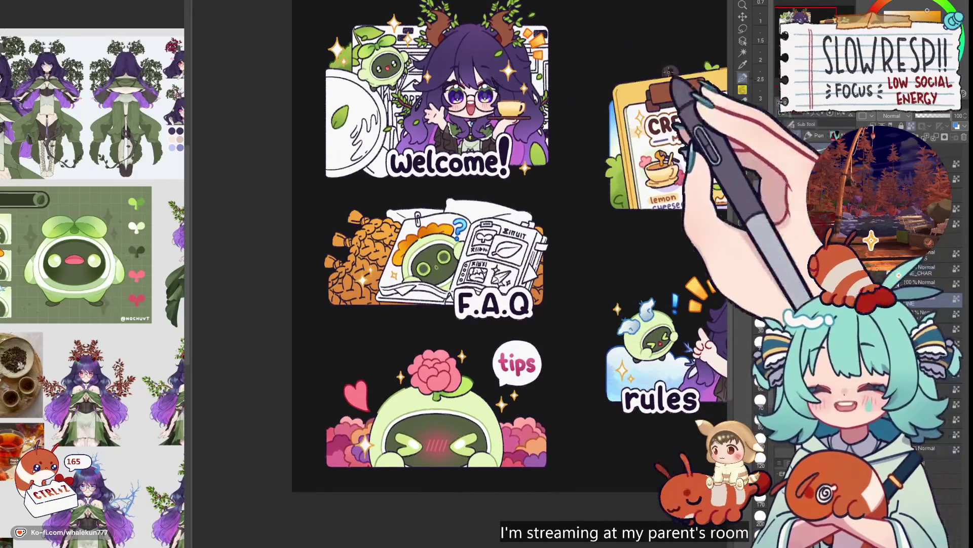
scroll(532, 276, down, 4)
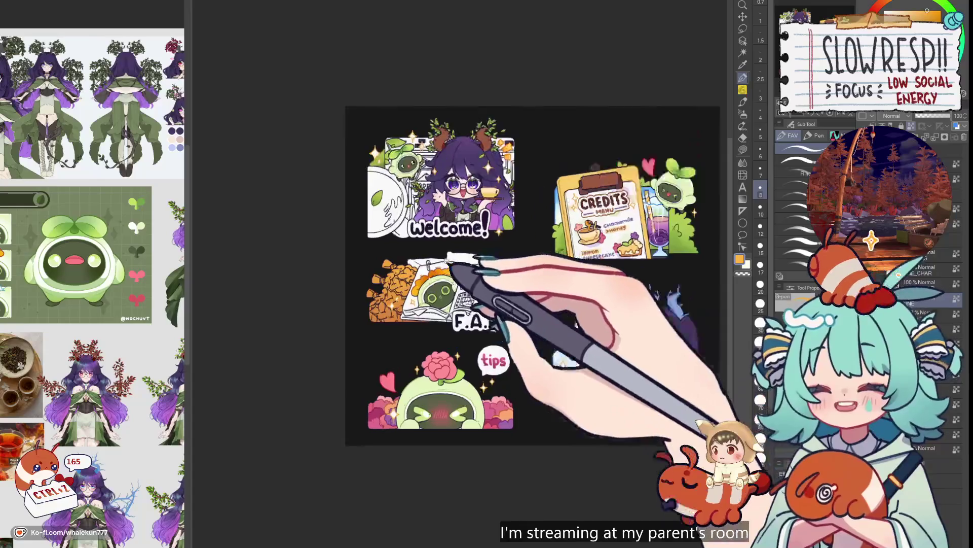
scroll(358, 250, up, 4)
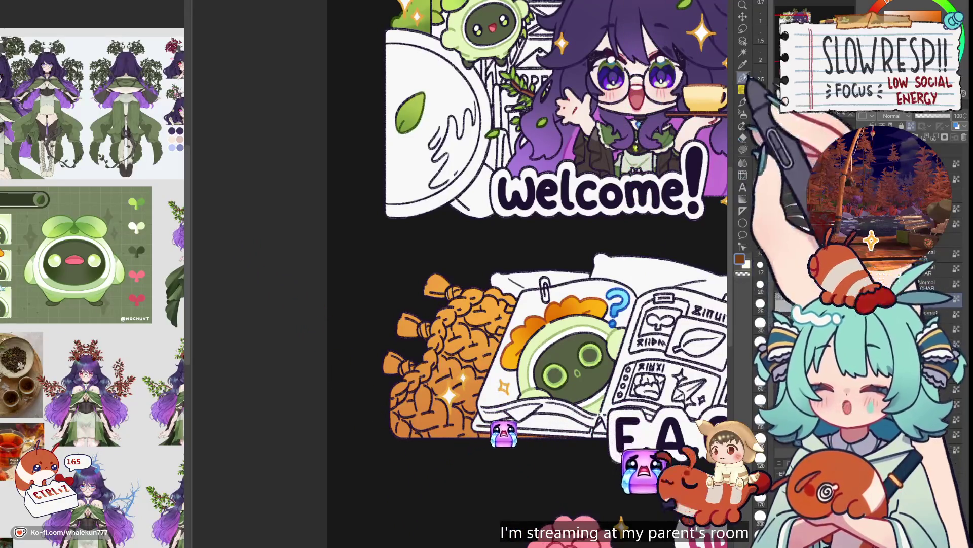
drag(558, 304, 573, 273)
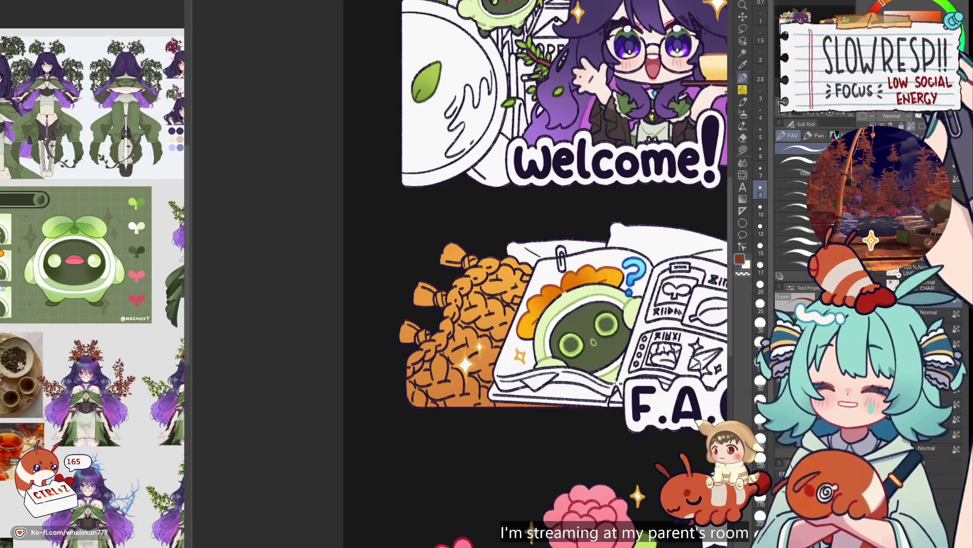
key(ctrl+plus)
key(ctrl+plus)
key(ctrl+minus)
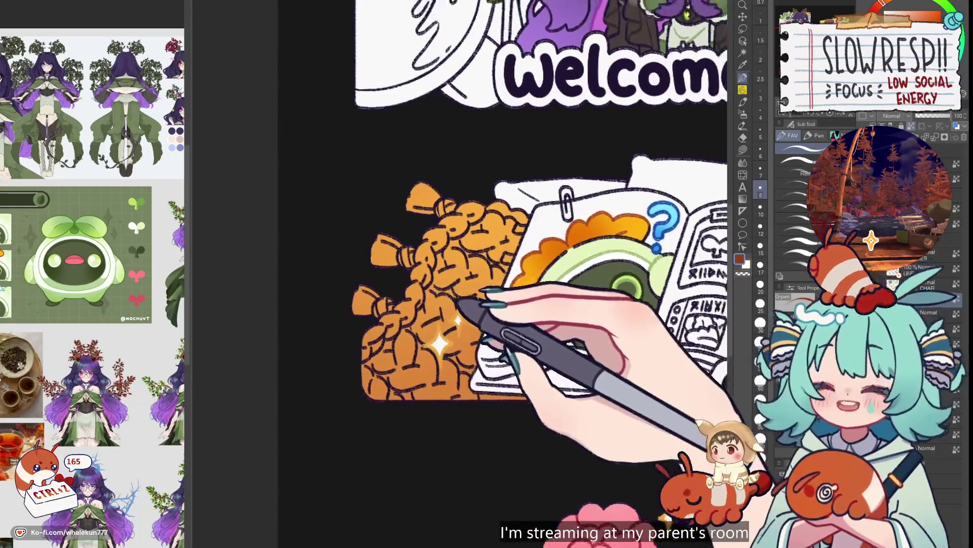
key(ctrl+minus)
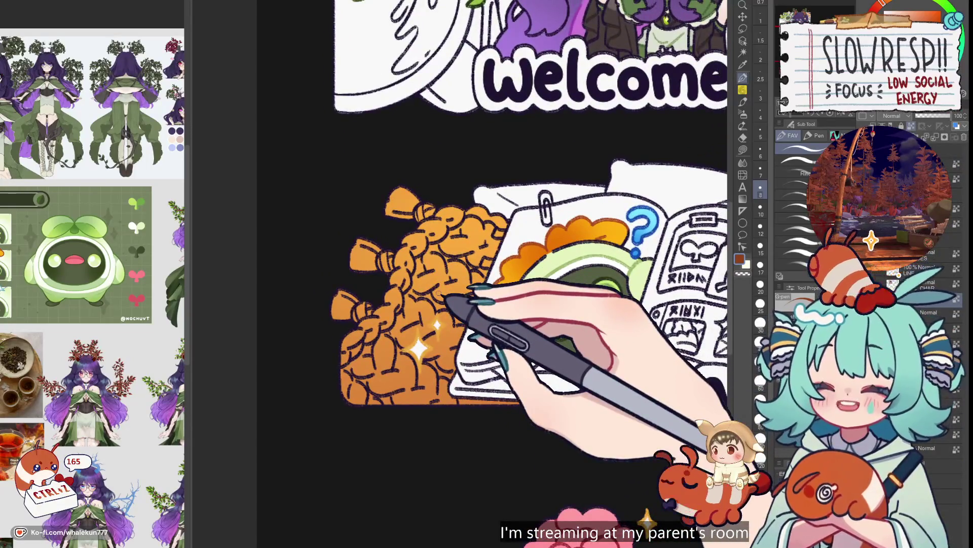
drag(439, 293, 468, 299)
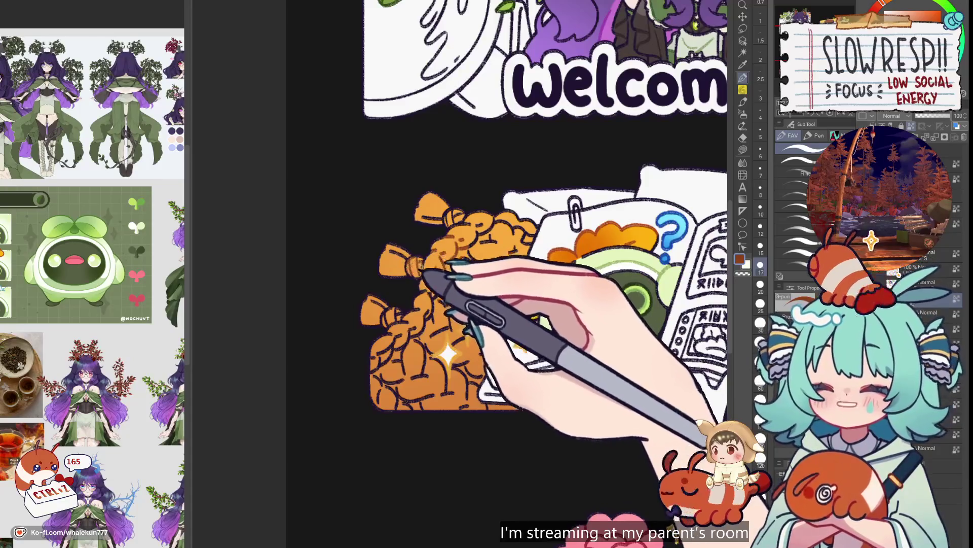
- Shade the cookies in darker brown with a slightly smaller pen, undoing unwanted strokes, then fit the sheet
key(ctrl+z)
key(bracketleft)
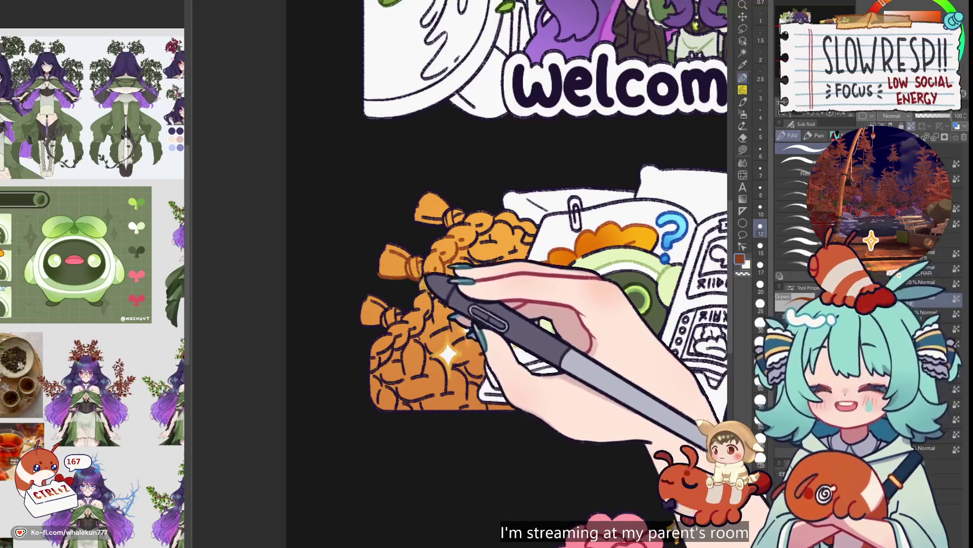
key(ctrl+z)
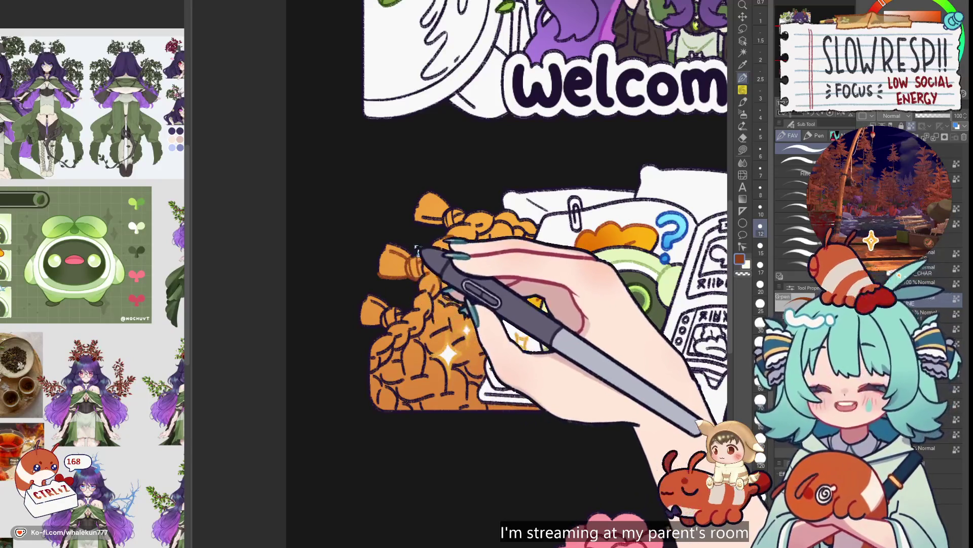
mouse_move(439, 331)
mouse_down()
mouse_move(458, 312)
mouse_move(390, 304)
mouse_up()
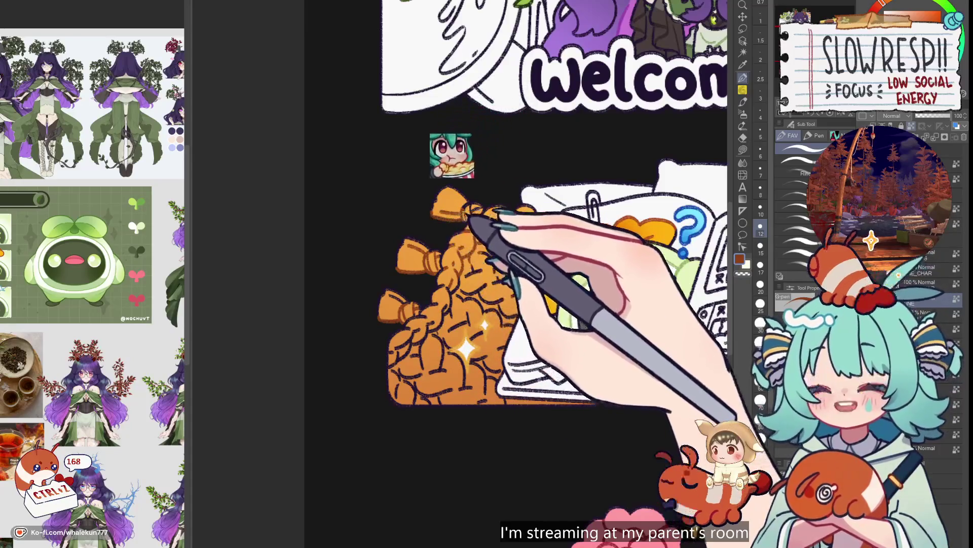
key(ctrl+0)
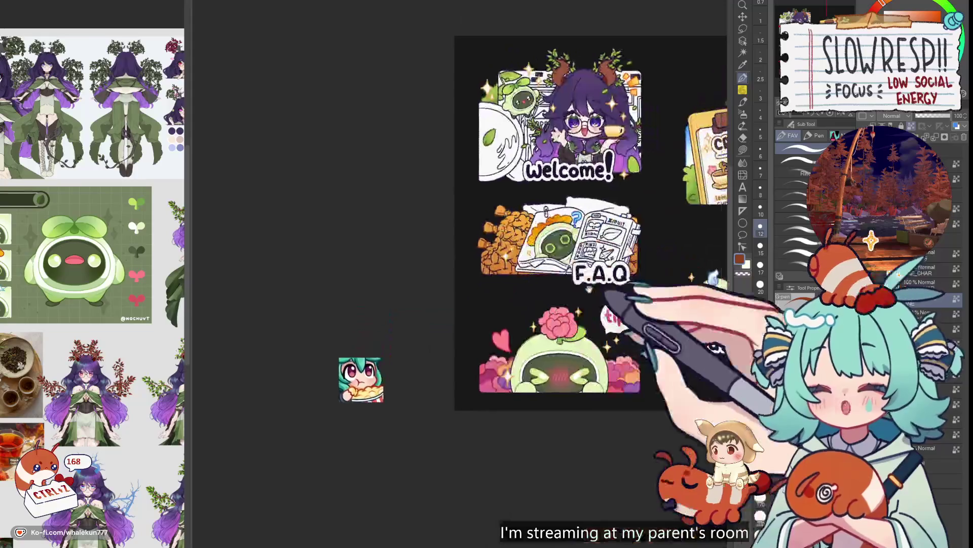
mouse_move(413, 309)
mouse_down()
mouse_move(570, 326)
mouse_move(615, 304)
mouse_up()
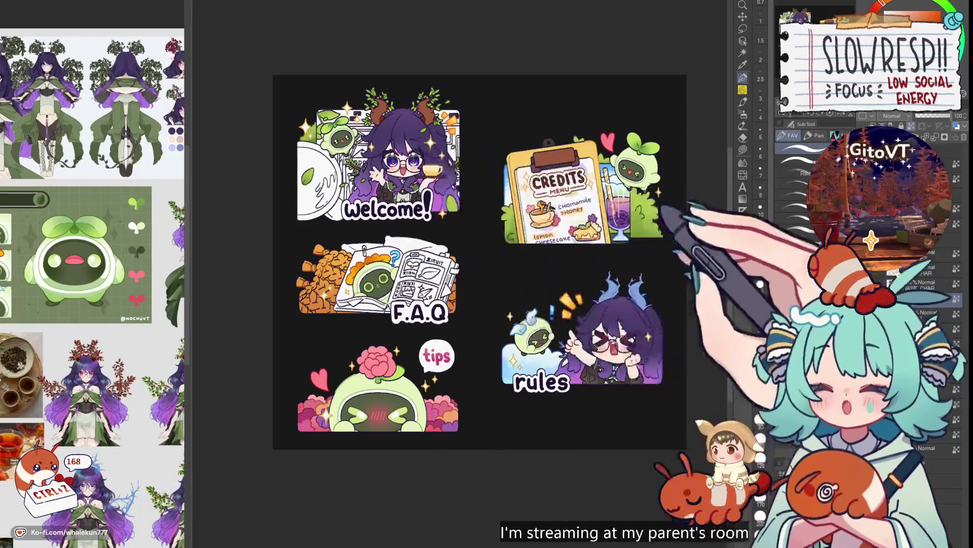
scroll(477, 341, up, 1)
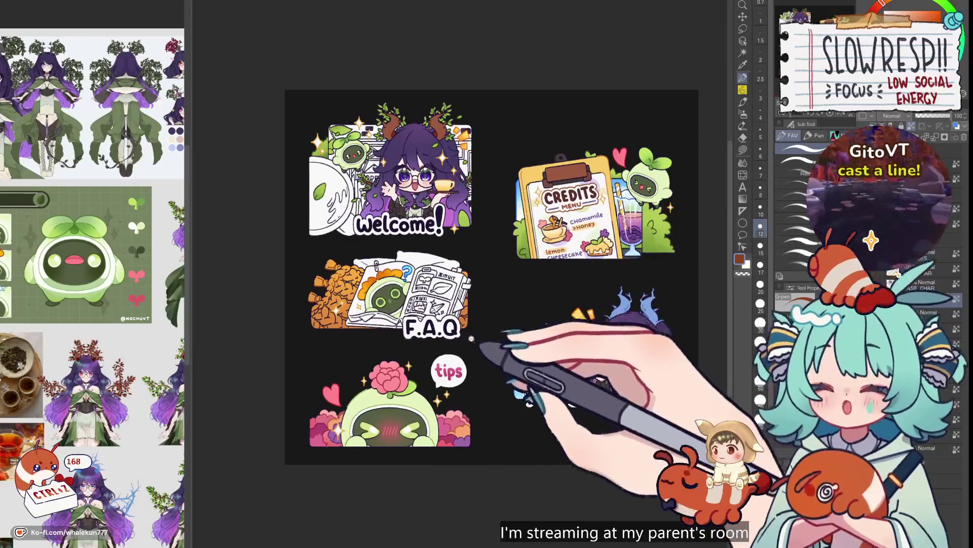
scroll(477, 341, up, 1)
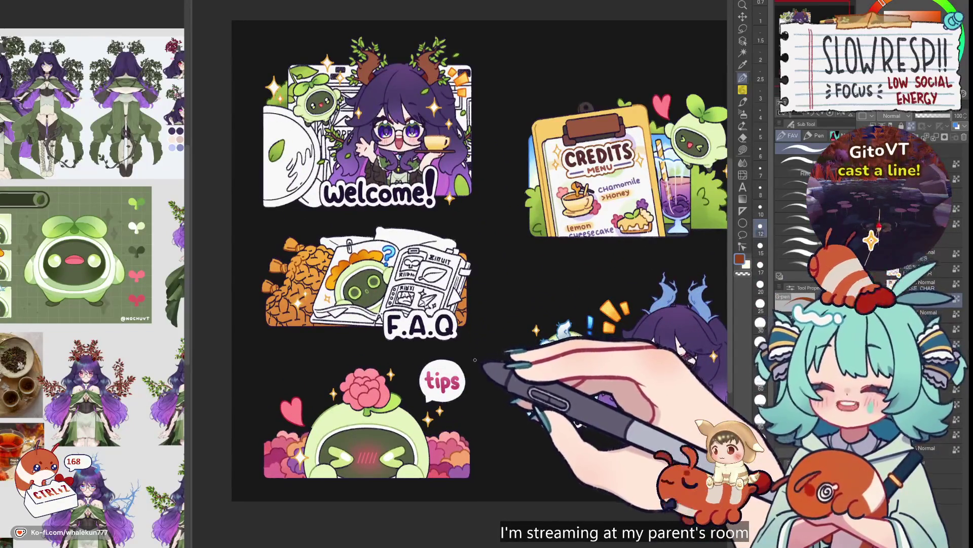
drag(466, 399, 506, 365)
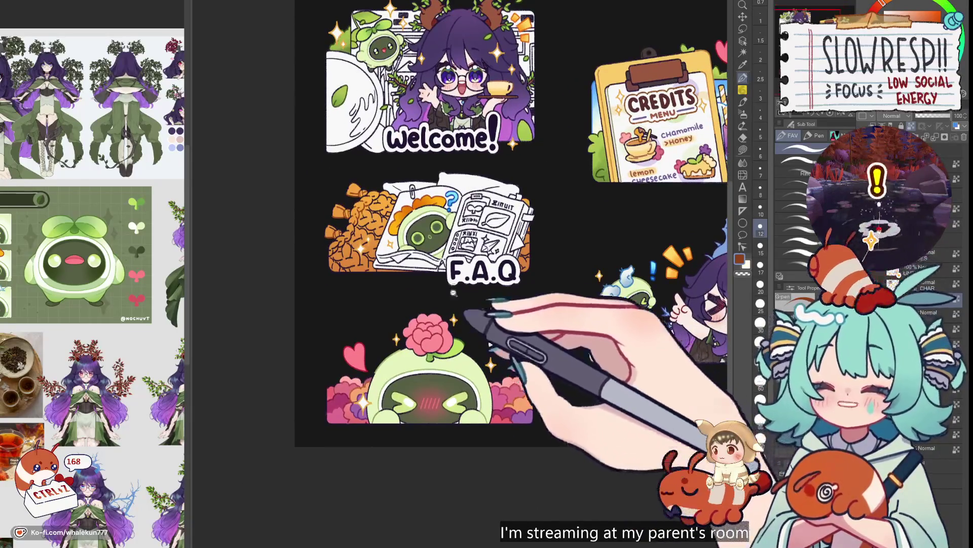
scroll(453, 292, up, 4)
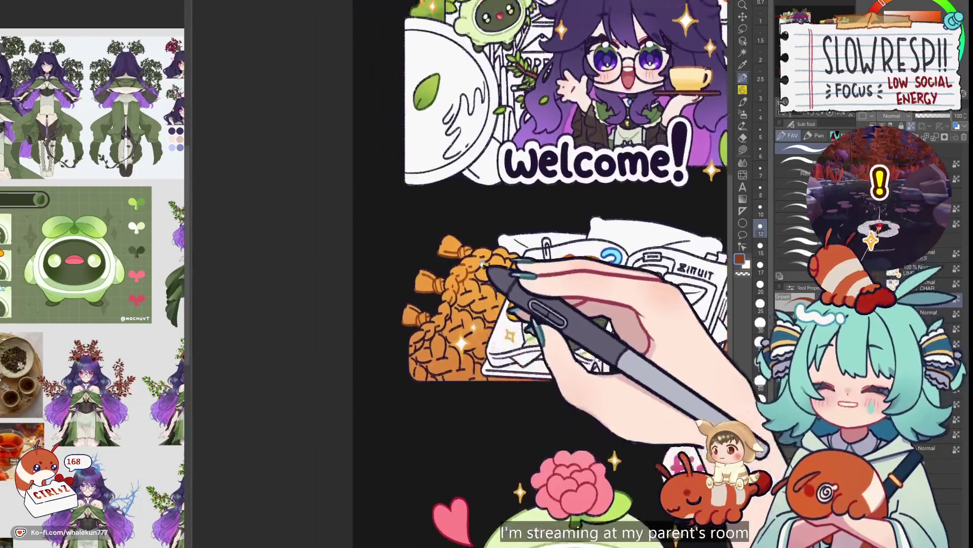
- Raise the brush size to 20 and block in cookie shading with Lasso Fill
scroll(485, 266, up, 2)
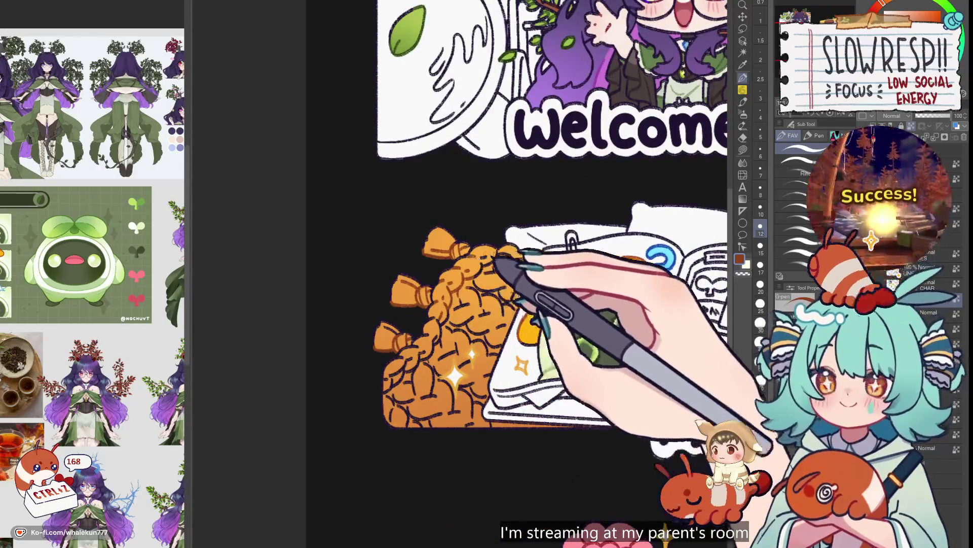
key(bracketright)
key(bracketright)
key(bracketright)
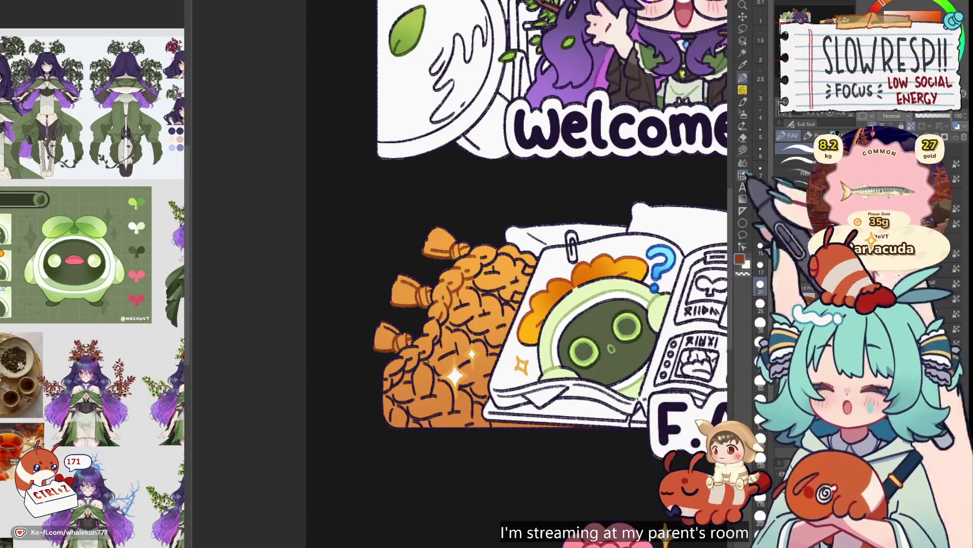
key(g)
scroll(529, 216, up, 2)
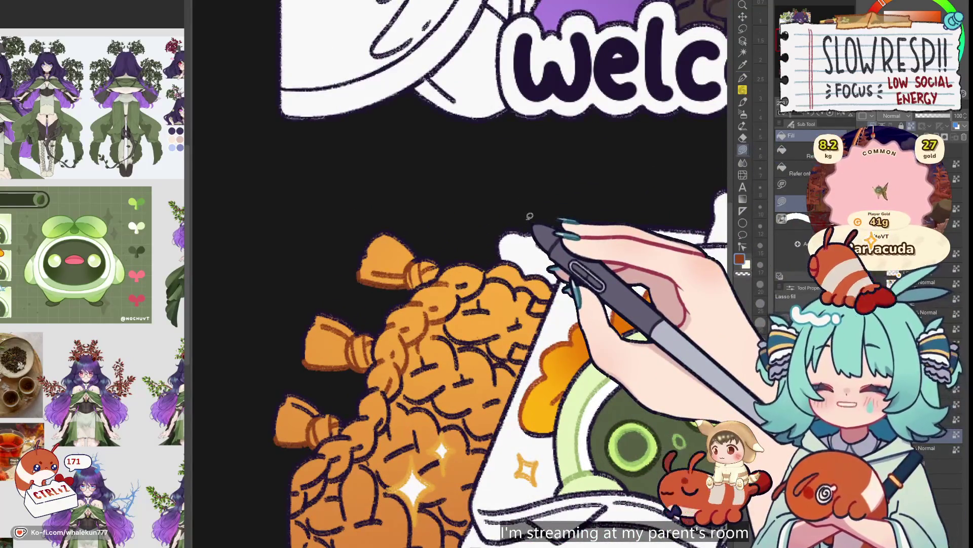
scroll(490, 319, down, 2)
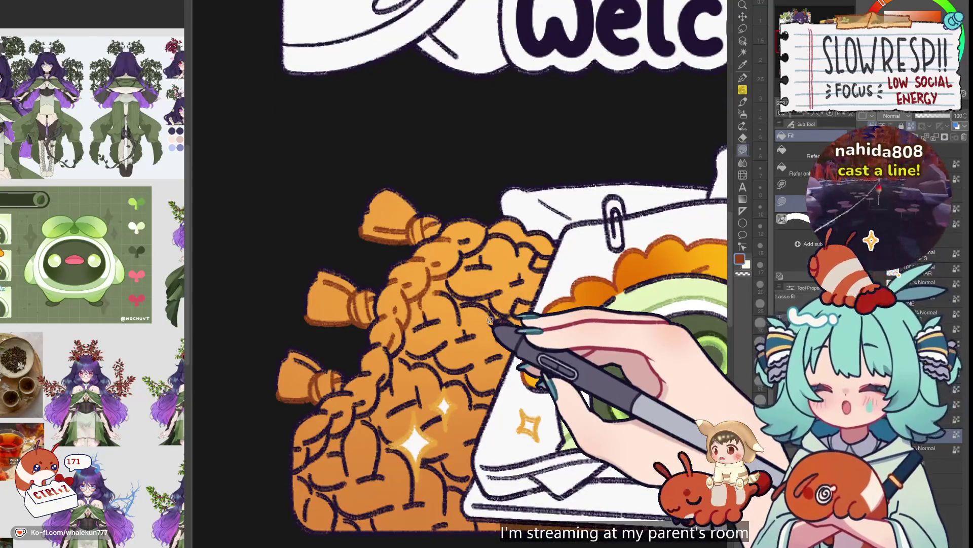
drag(486, 323, 572, 305)
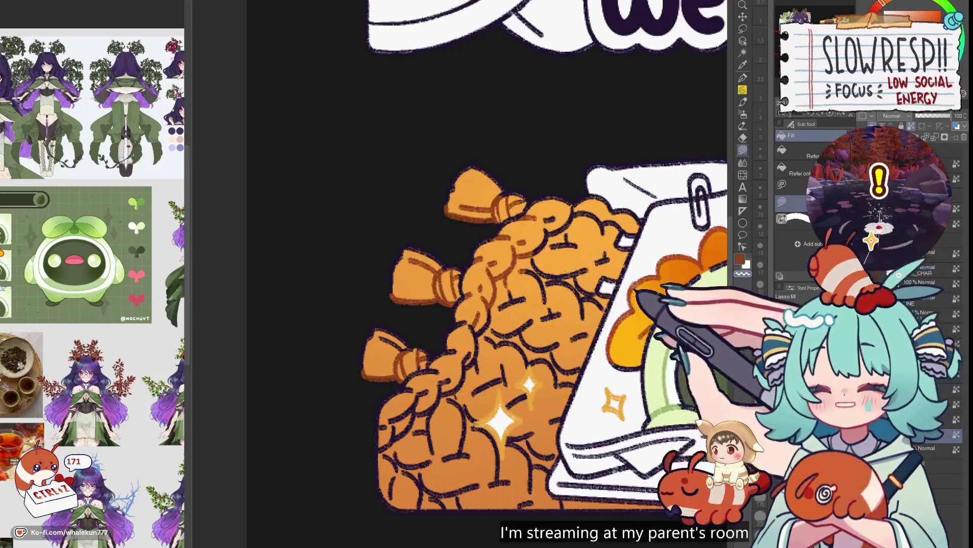
scroll(618, 279, up, 3)
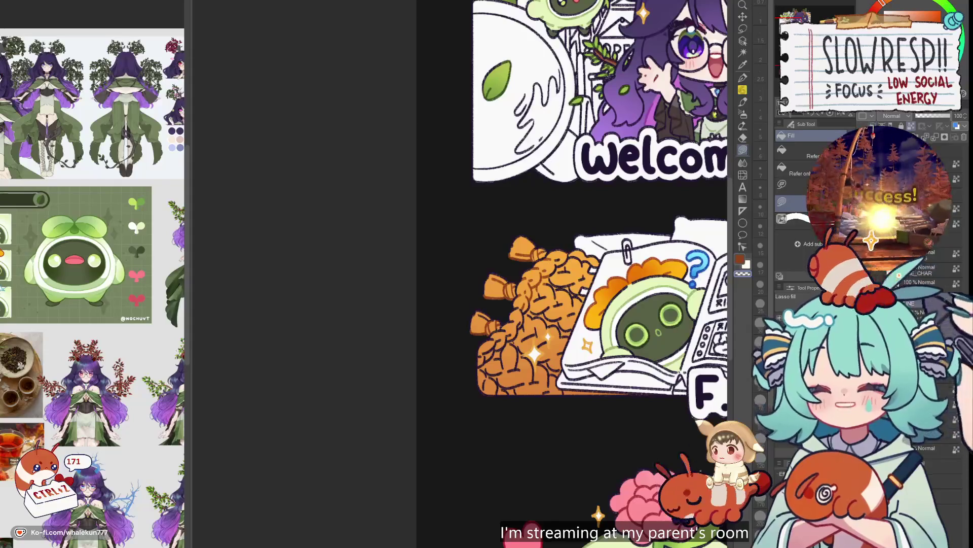
- Draw darker shading lines on the cookie pile with the G-pen at size 17
key(p)
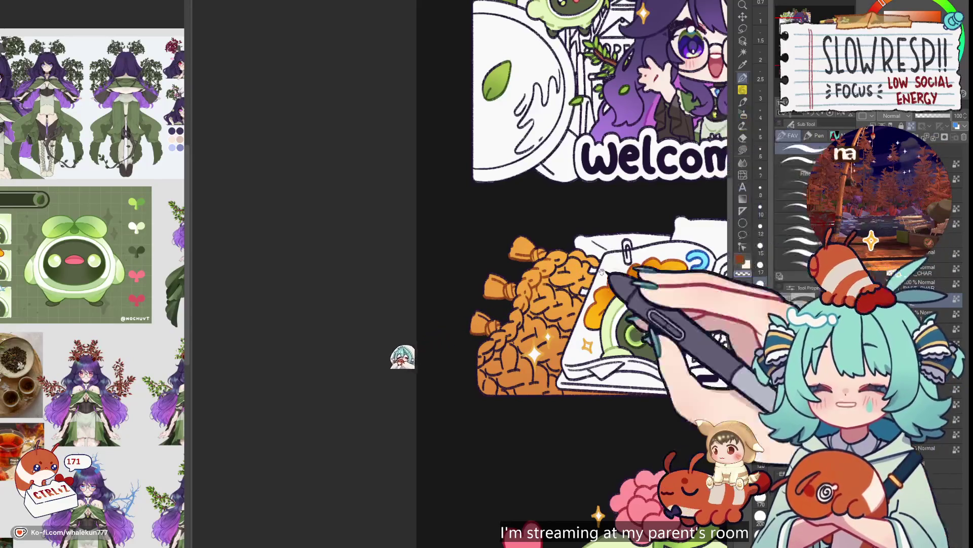
scroll(440, 340, up, 3)
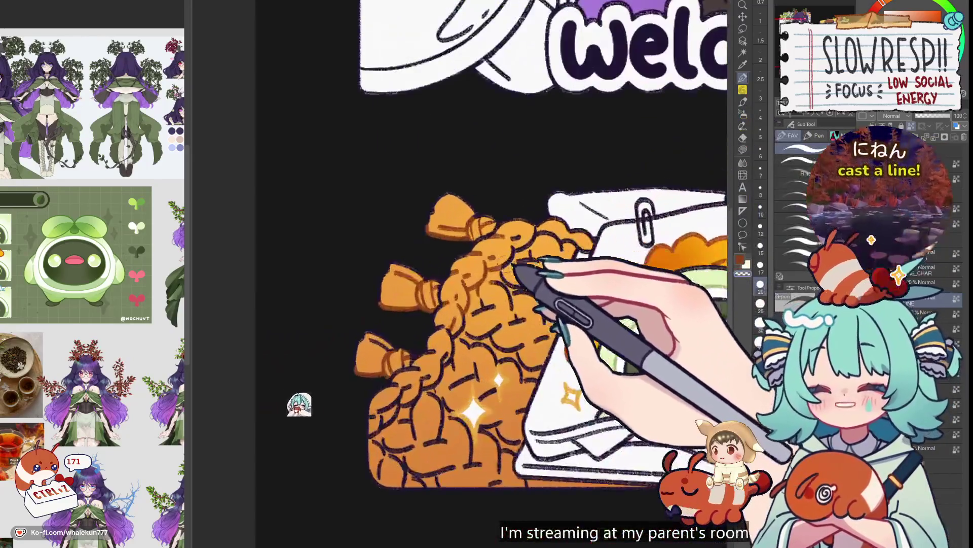
drag(299, 404, 267, 415)
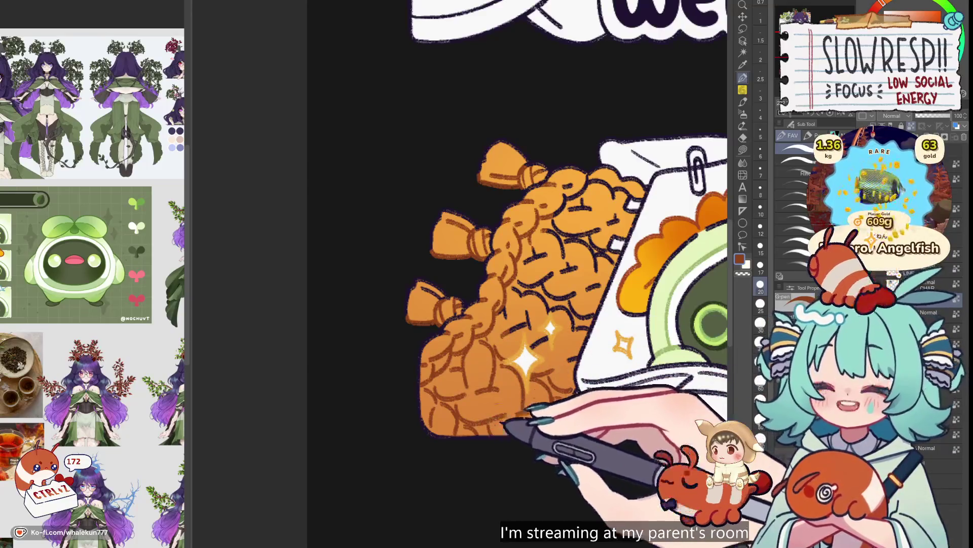
scroll(507, 274, up, 1)
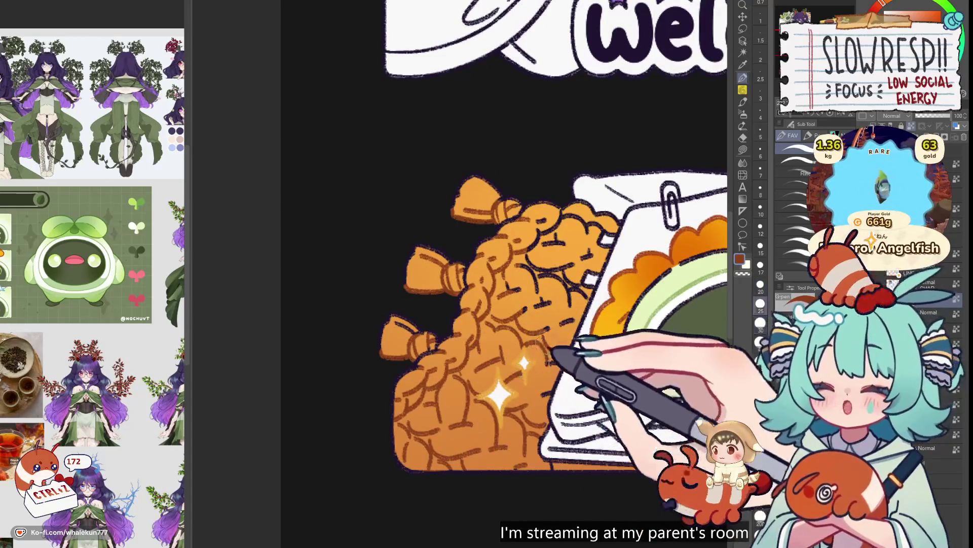
scroll(507, 304, up, 1)
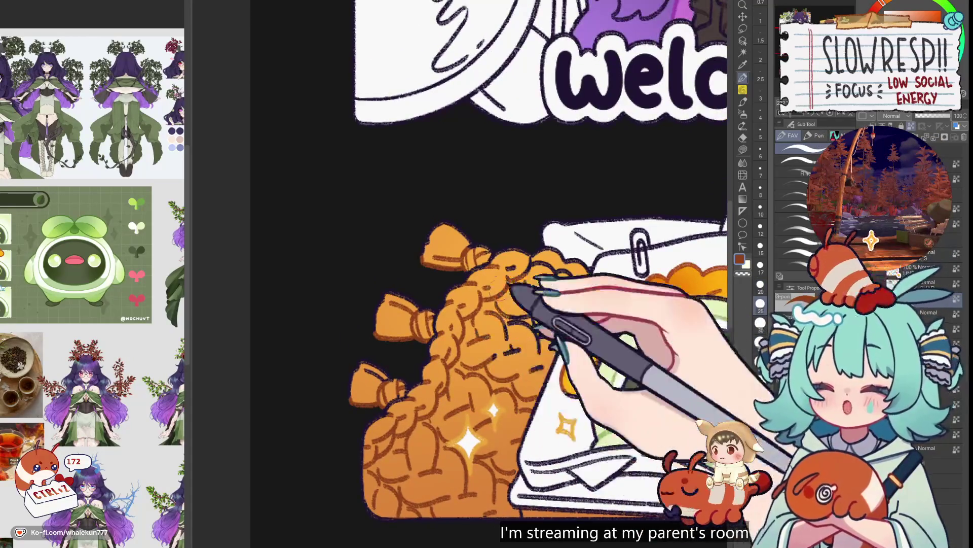
key(bracketleft)
key(bracketleft)
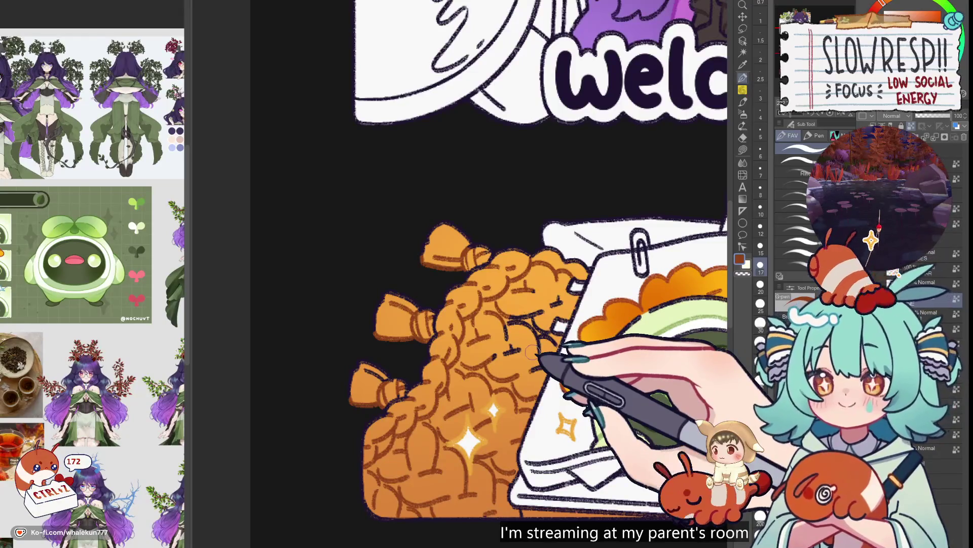
scroll(532, 351, down, 1)
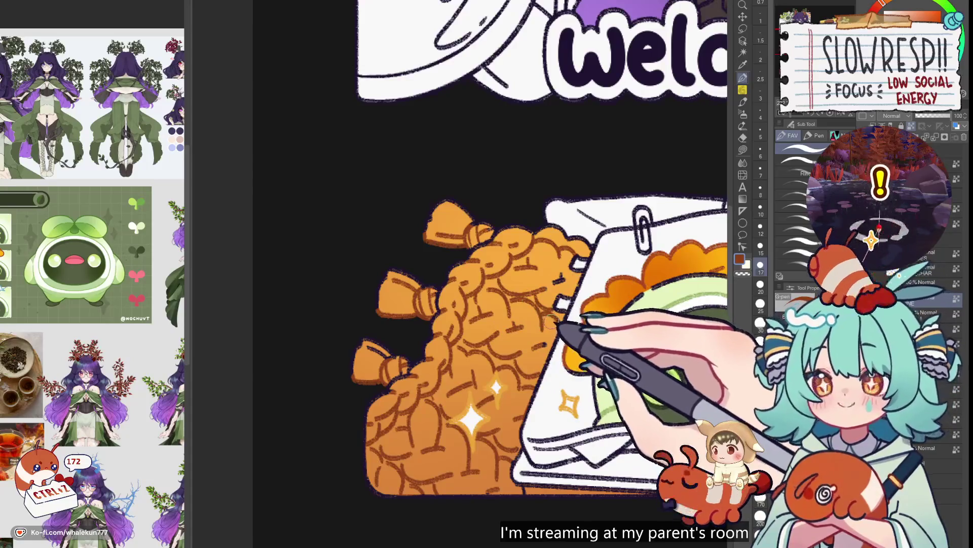
scroll(563, 282, down, 5)
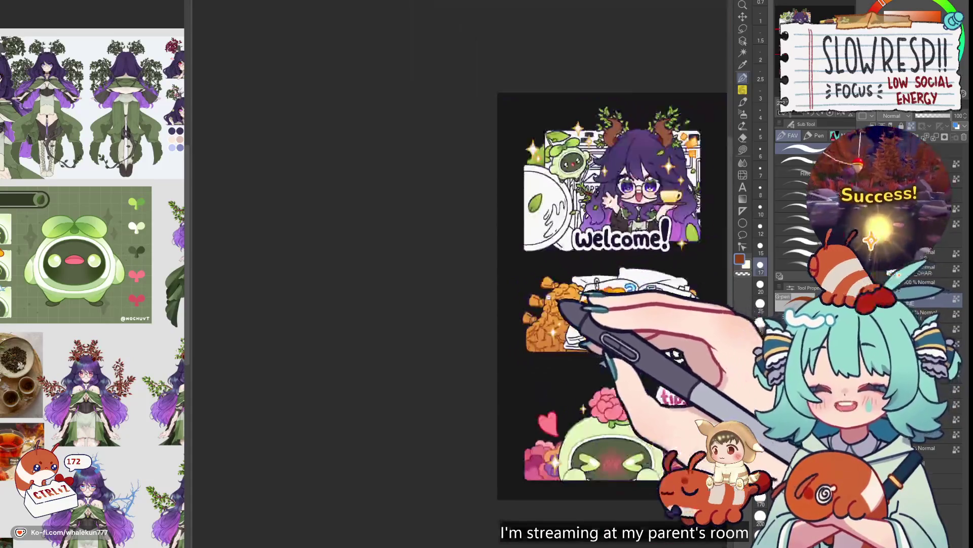
- Zoom and pan between the Welcome banner and F.A.Q book to touch up the cookie outlines
scroll(578, 314, up, 3)
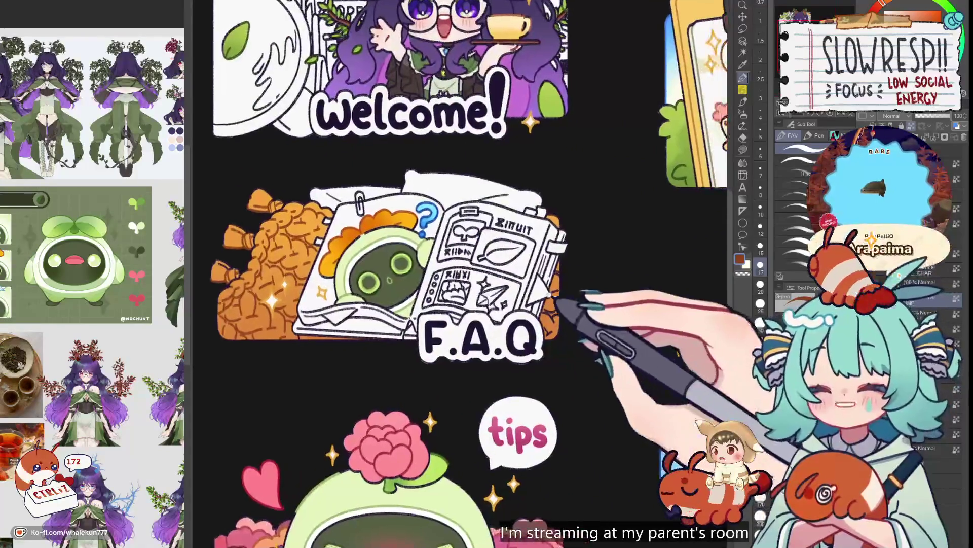
scroll(581, 317, up, 3)
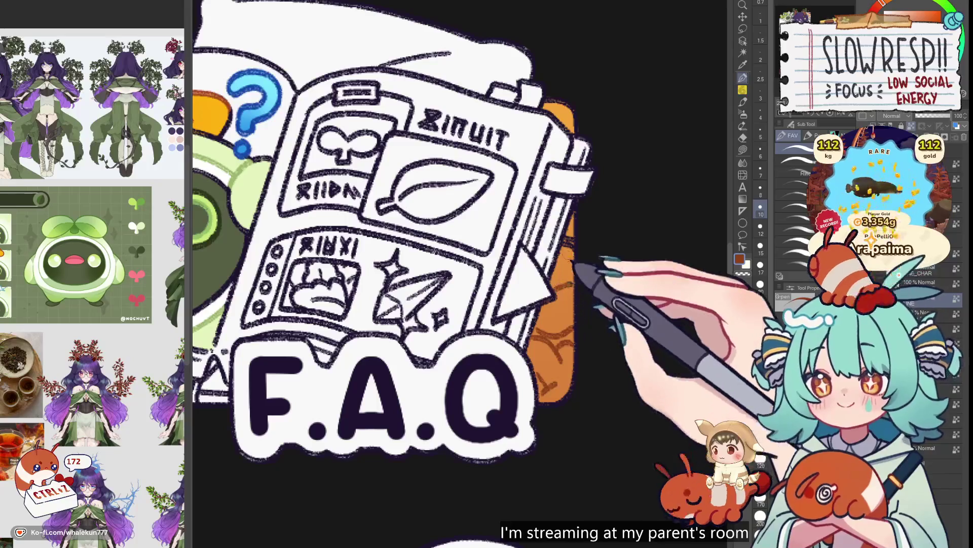
scroll(566, 267, down, 3)
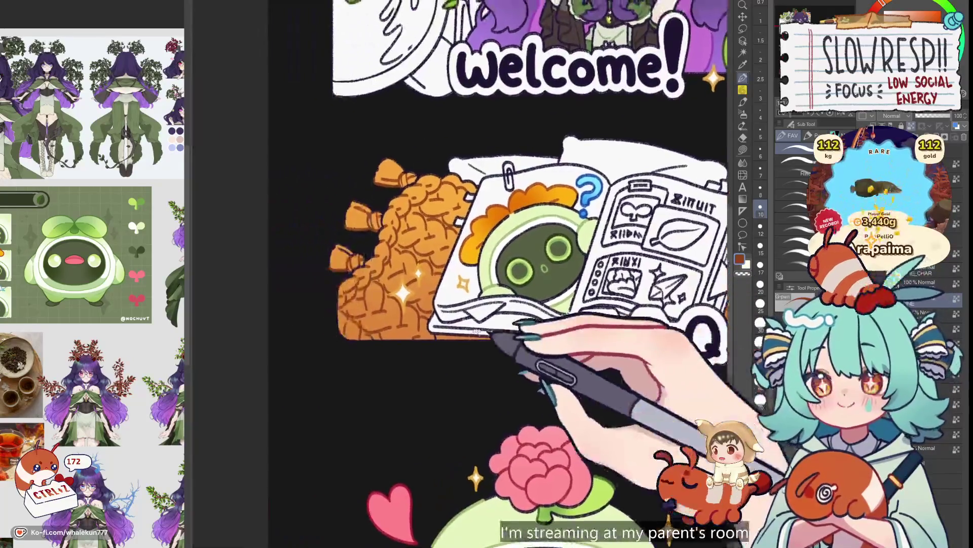
scroll(413, 344, up, 3)
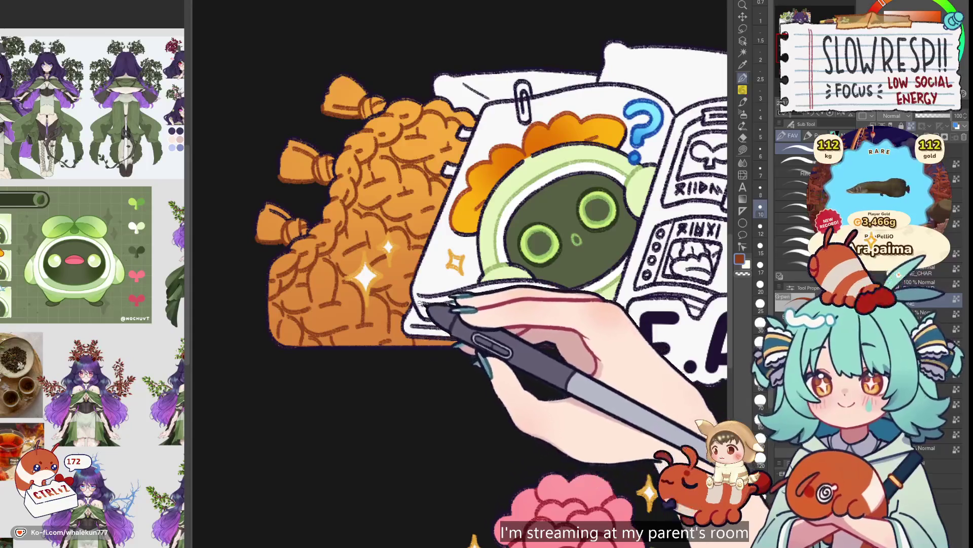
scroll(416, 325, down, 1)
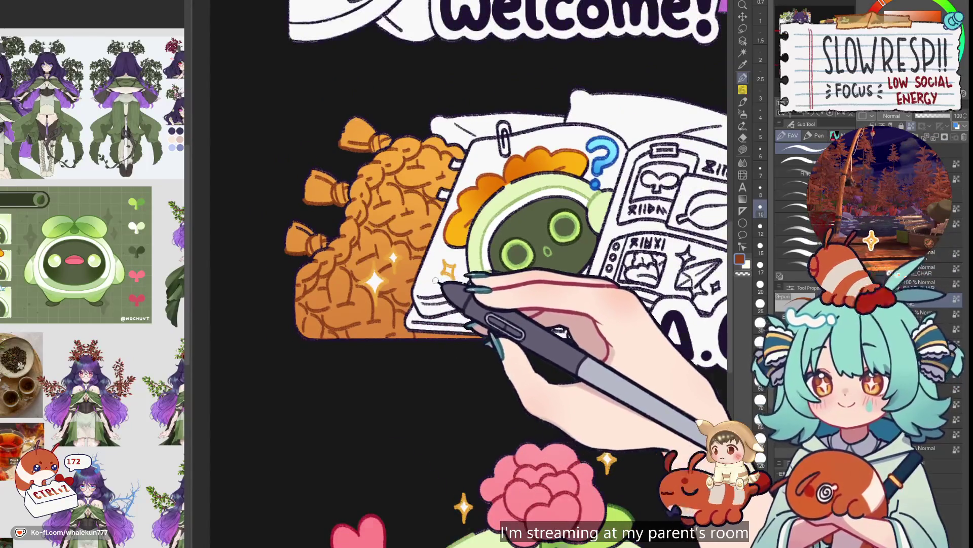
drag(543, 283, 545, 403)
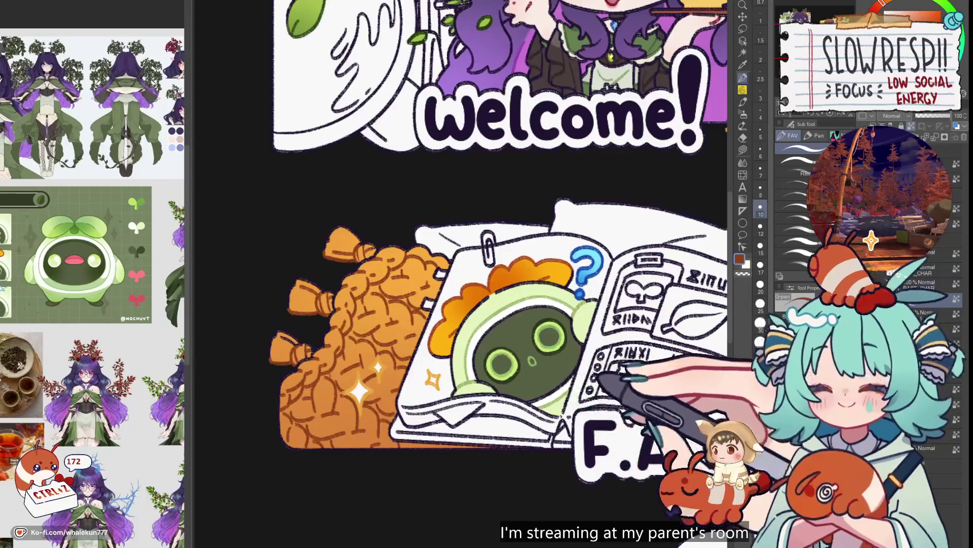
mouse_move(621, 371)
mouse_down()
mouse_move(595, 342)
mouse_move(583, 355)
mouse_move(533, 327)
mouse_move(595, 390)
mouse_move(619, 398)
mouse_move(539, 330)
mouse_move(603, 265)
mouse_up()
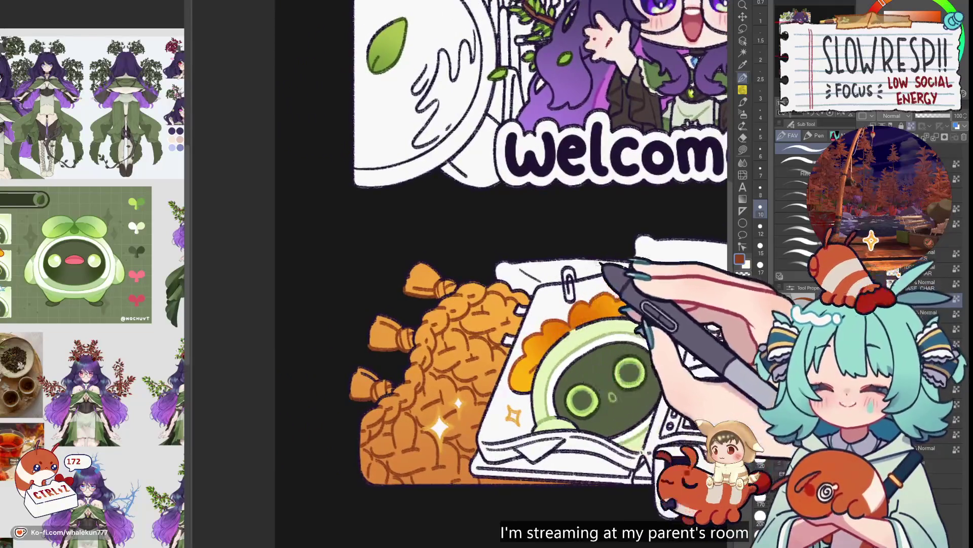
scroll(583, 347, down, 5)
scroll(583, 347, up, 5)
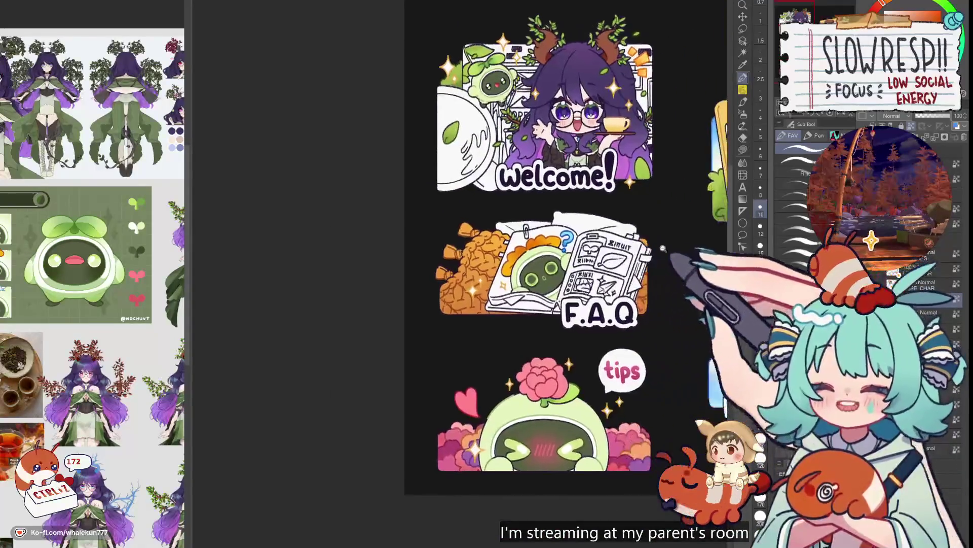
- Frame the F.A.Q and tips panels and repaint the F.A.Q lettering from navy to orange-brown
scroll(664, 264, down, 2)
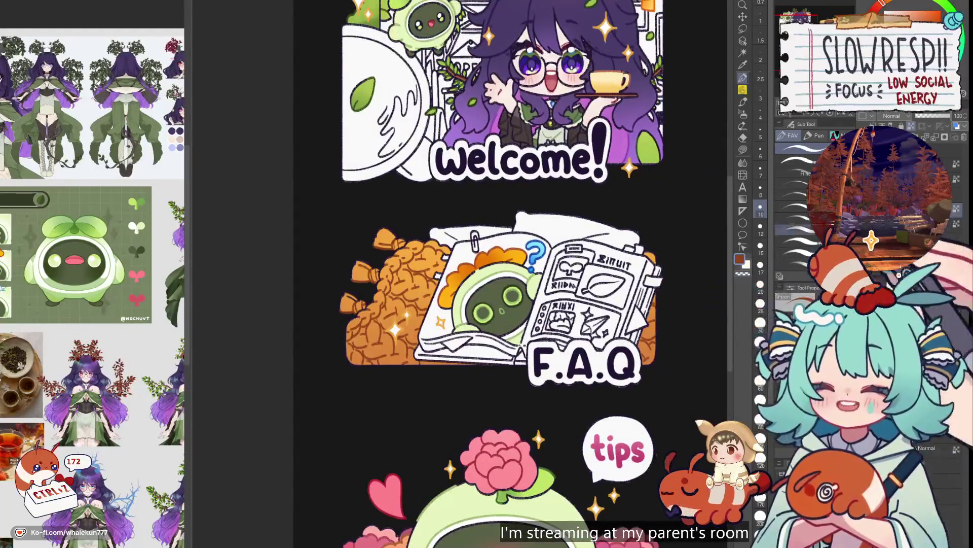
drag(650, 373, 627, 268)
scroll(562, 259, up, 2)
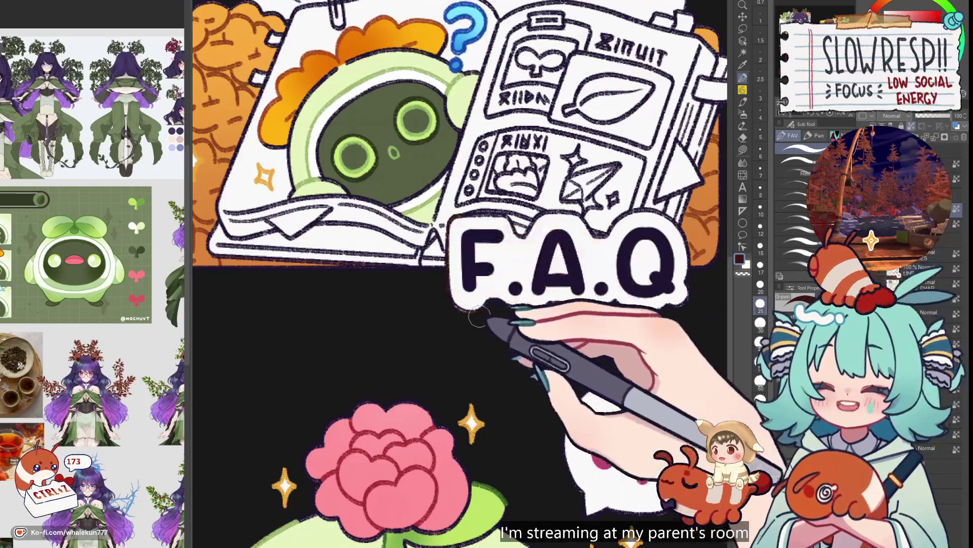
scroll(593, 310, down, 5)
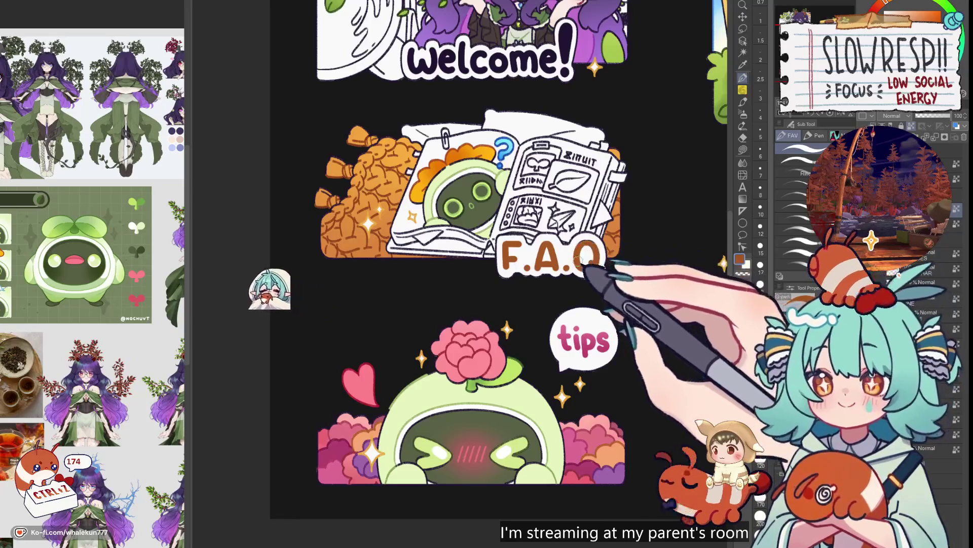
scroll(597, 263, down, 5)
scroll(539, 231, up, 3)
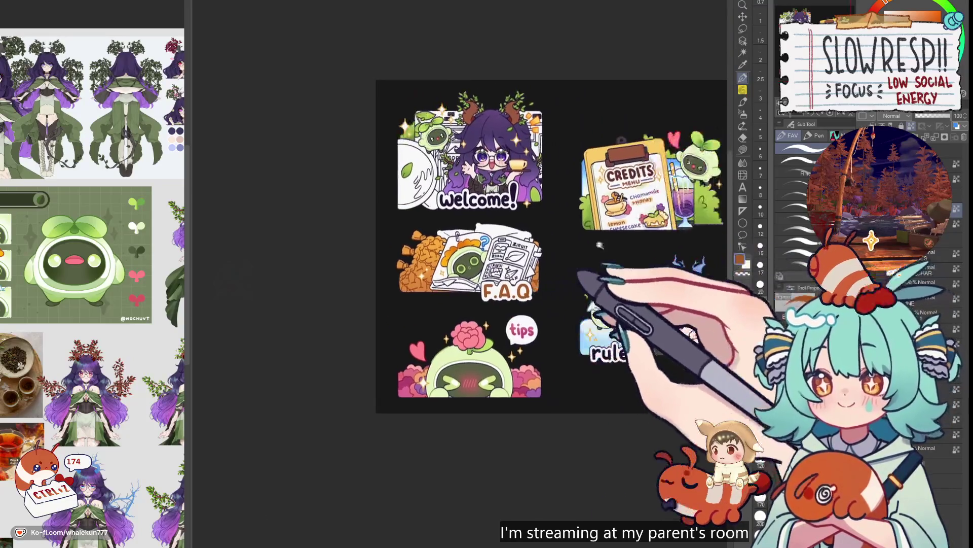
- Pick blue from the color wheel and paint over the 'rules' lettering so it turns blue
scroll(541, 234, up, 3)
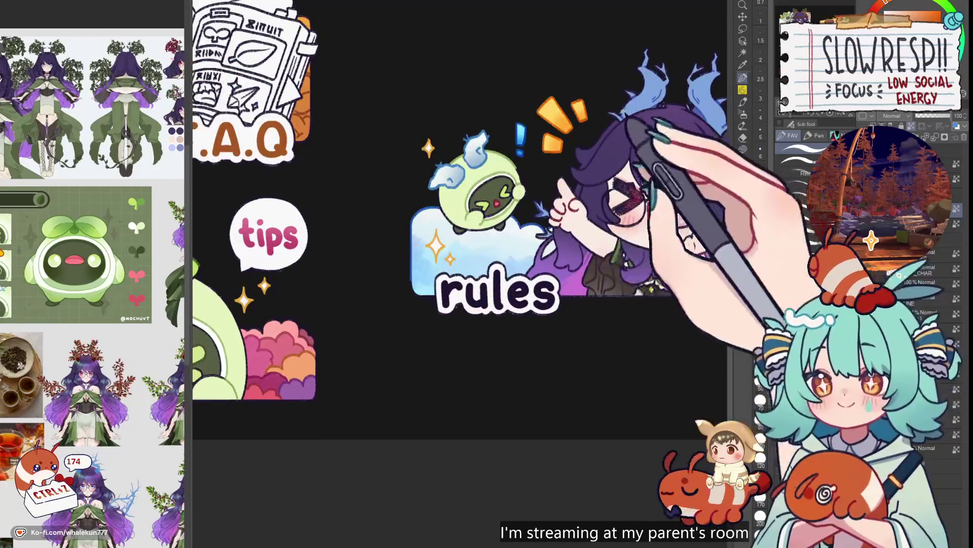
alt+click(521, 139)
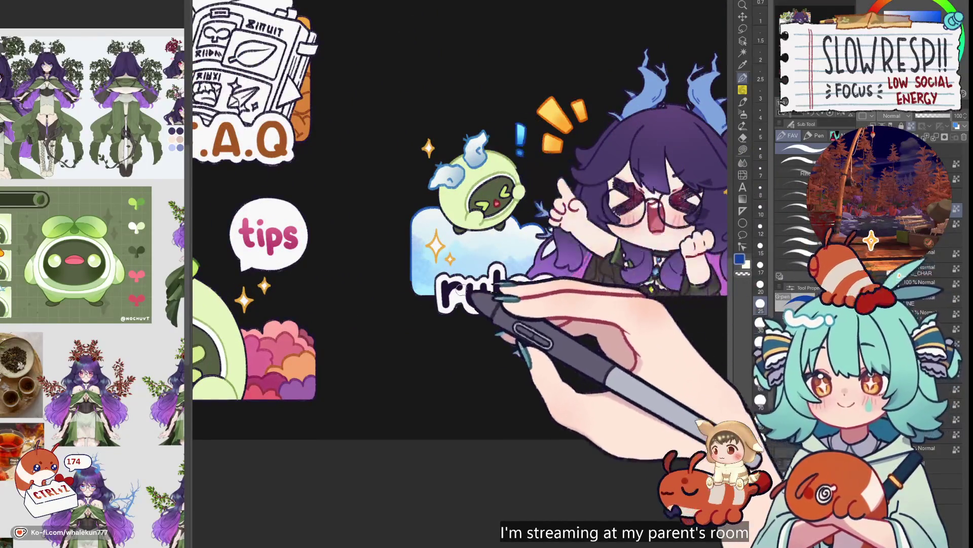
drag(469, 292, 472, 290)
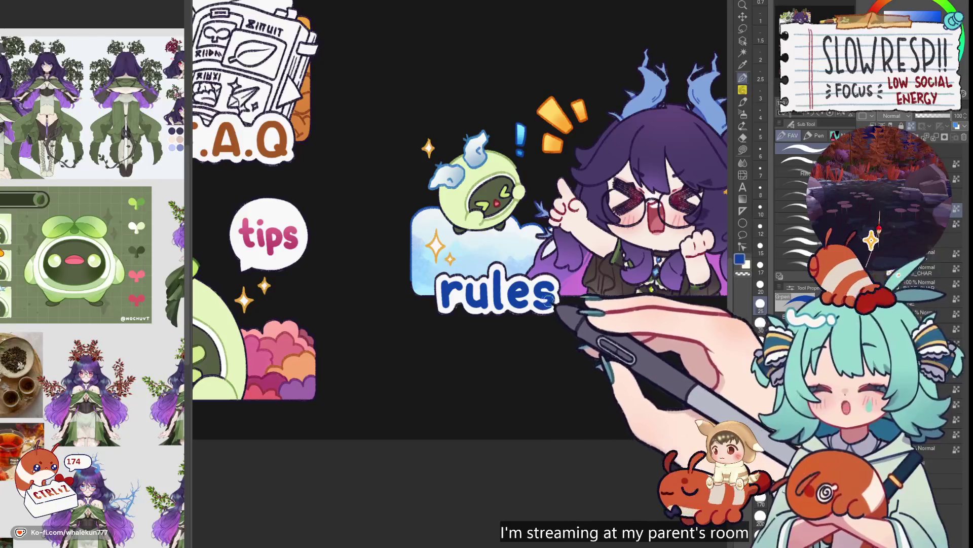
drag(546, 297, 584, 299)
scroll(550, 289, up, 2)
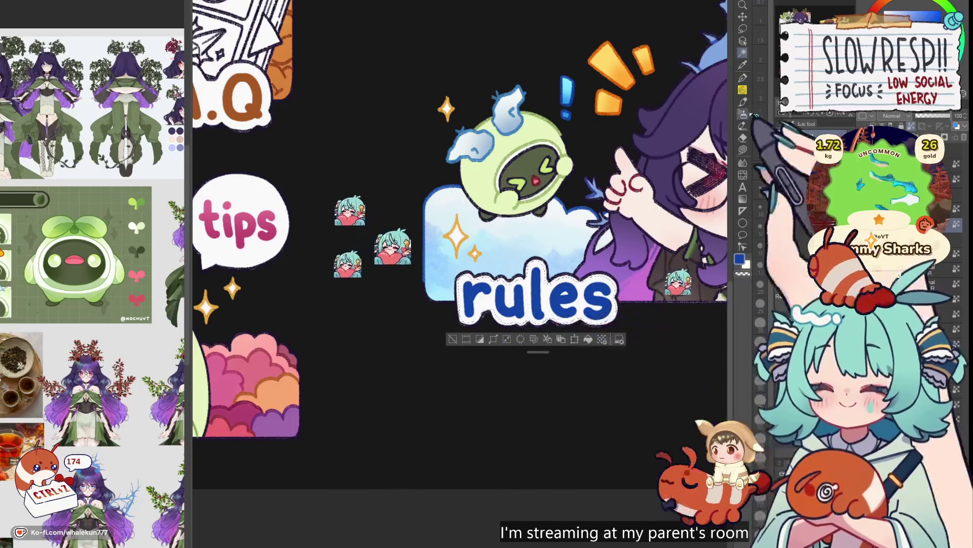
key(b)
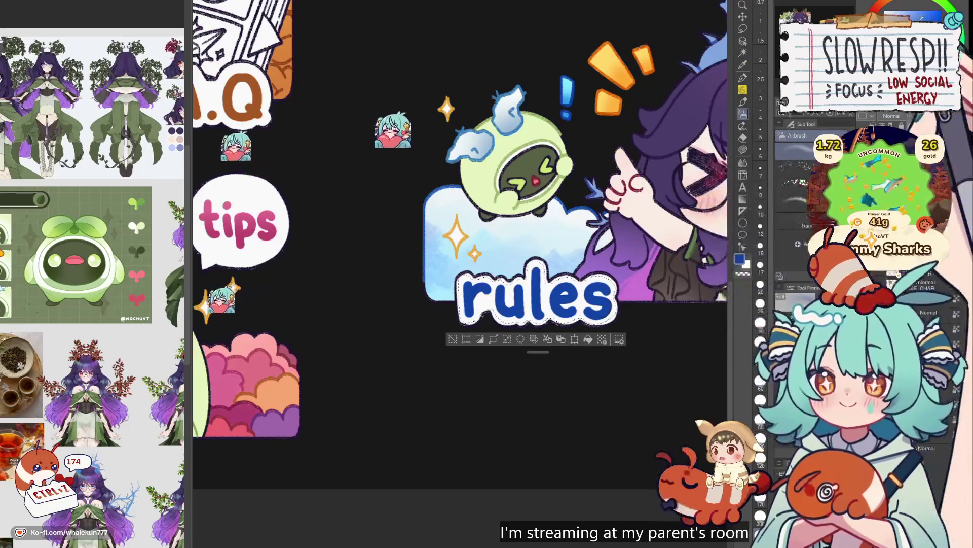